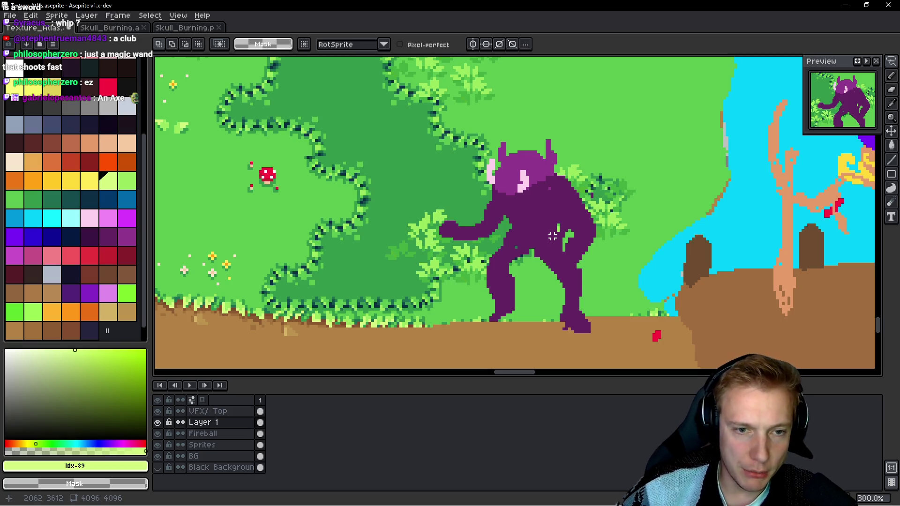
Step: With the Pencil and a grey swatch, sketch a ring-ended cannon outline over the monster's arm
{"action": "scroll", "coordinate": [529, 216], "scroll_direction": "up", "scroll_amount": 3}
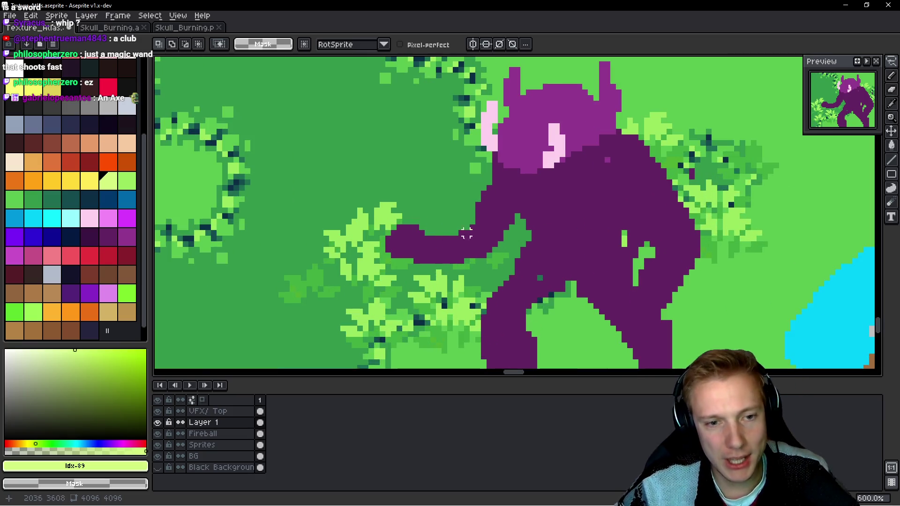
{"action": "key", "text": "b"}
{"action": "left_click", "coordinate": [466, 237], "text": "alt"}
{"action": "left_click", "coordinate": [74, 108]}
{"action": "scroll", "coordinate": [452, 246], "scroll_direction": "up", "scroll_amount": 1}
{"action": "mouse_move", "coordinate": [474, 220]}
{"action": "left_mouse_down"}
{"action": "mouse_move", "coordinate": [345, 200]}
{"action": "mouse_move", "coordinate": [345, 238]}
{"action": "mouse_move", "coordinate": [289, 281]}
{"action": "mouse_move", "coordinate": [276, 225]}
{"action": "mouse_move", "coordinate": [294, 200]}
{"action": "mouse_move", "coordinate": [287, 280]}
{"action": "mouse_move", "coordinate": [307, 289]}
{"action": "mouse_move", "coordinate": [392, 291]}
{"action": "mouse_move", "coordinate": [480, 262]}
{"action": "mouse_move", "coordinate": [471, 225]}
{"action": "mouse_move", "coordinate": [463, 232]}
{"action": "mouse_move", "coordinate": [347, 209]}
{"action": "mouse_move", "coordinate": [439, 241]}
{"action": "mouse_move", "coordinate": [451, 262]}
{"action": "mouse_move", "coordinate": [450, 239]}
{"action": "mouse_move", "coordinate": [395, 274]}
{"action": "mouse_move", "coordinate": [337, 287]}
{"action": "mouse_move", "coordinate": [339, 272]}
{"action": "mouse_move", "coordinate": [424, 281]}
{"action": "mouse_move", "coordinate": [340, 287]}
{"action": "left_mouse_up"}
Step: Fill the cannon body grey, fixing a stray purple pixel, and draw a darker grey muzzle opening
{"action": "mouse_move", "coordinate": [419, 261]}
{"action": "left_mouse_down"}
{"action": "mouse_move", "coordinate": [359, 218]}
{"action": "mouse_move", "coordinate": [351, 249]}
{"action": "mouse_move", "coordinate": [361, 268]}
{"action": "mouse_move", "coordinate": [411, 248]}
{"action": "left_mouse_up"}
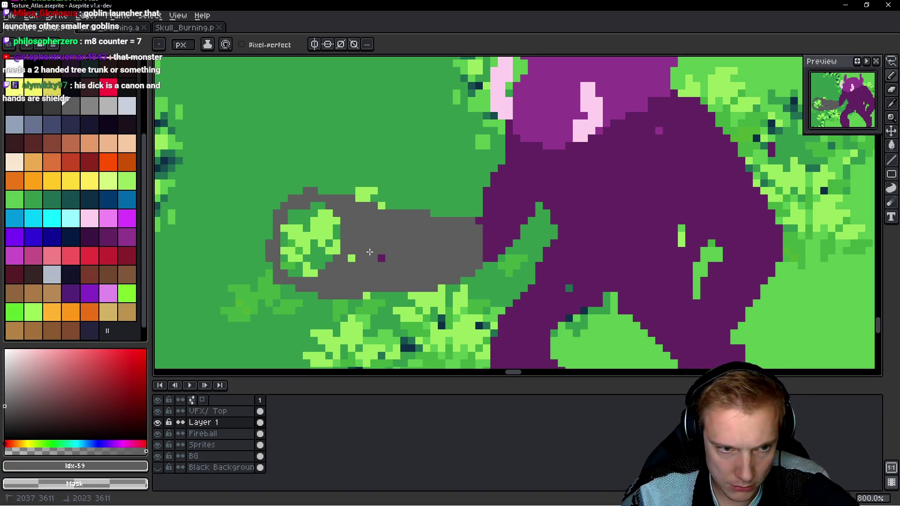
{"action": "left_click", "coordinate": [379, 258]}
{"action": "left_click", "coordinate": [52, 106]}
{"action": "mouse_move", "coordinate": [300, 220]}
{"action": "left_mouse_down"}
{"action": "mouse_move", "coordinate": [321, 208]}
{"action": "mouse_move", "coordinate": [287, 217]}
{"action": "mouse_move", "coordinate": [283, 246]}
{"action": "mouse_move", "coordinate": [336, 240]}
{"action": "mouse_move", "coordinate": [300, 218]}
{"action": "mouse_move", "coordinate": [291, 251]}
{"action": "mouse_move", "coordinate": [305, 266]}
{"action": "mouse_move", "coordinate": [323, 250]}
{"action": "mouse_move", "coordinate": [301, 247]}
{"action": "mouse_move", "coordinate": [313, 228]}
{"action": "left_mouse_up"}
Step: Zoom and pan to centre the scene and check the finished cannon
{"action": "scroll", "coordinate": [431, 241], "scroll_direction": "down", "scroll_amount": 5}
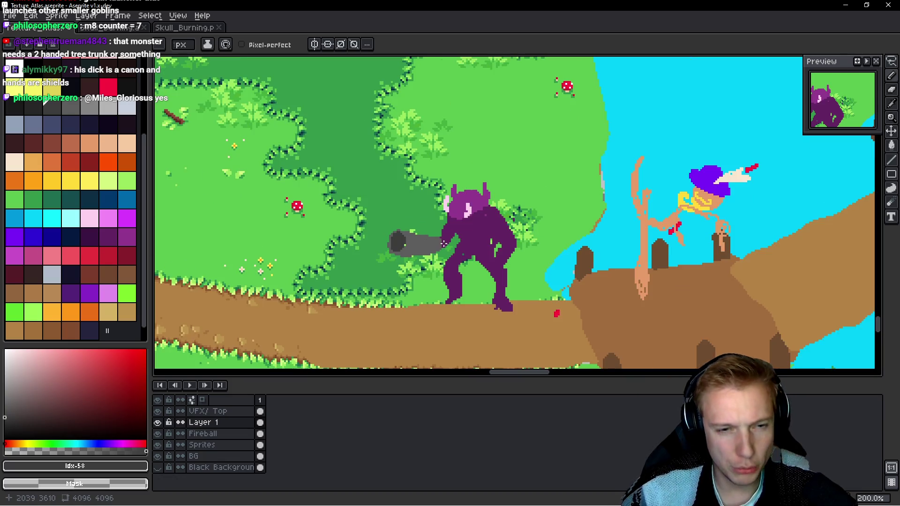
{"action": "scroll", "coordinate": [443, 253], "scroll_direction": "up", "scroll_amount": 3}
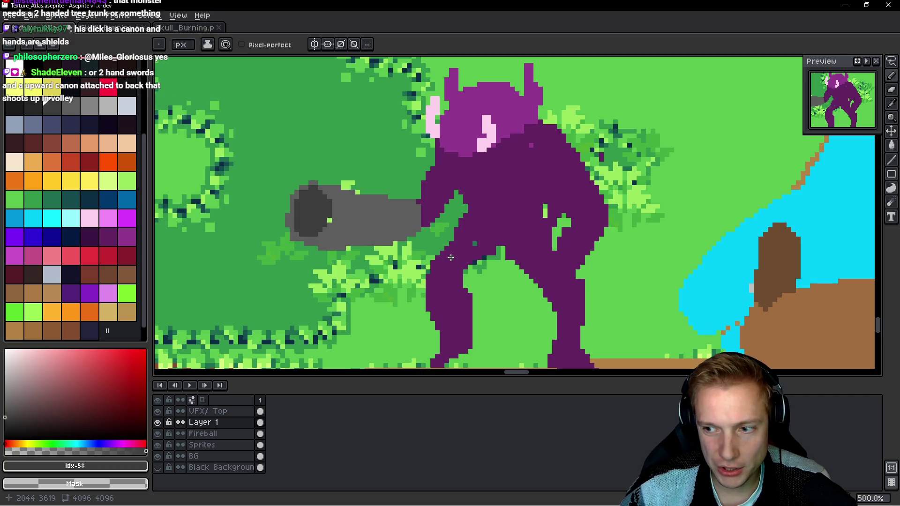
{"action": "scroll", "coordinate": [451, 258], "scroll_direction": "down", "scroll_amount": 4}
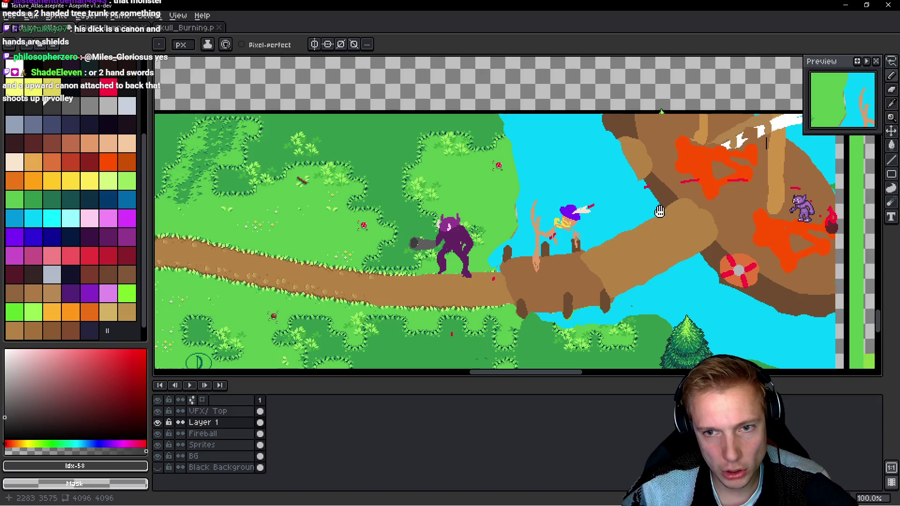
{"action": "scroll", "coordinate": [649, 166], "scroll_direction": "up", "scroll_amount": 2}
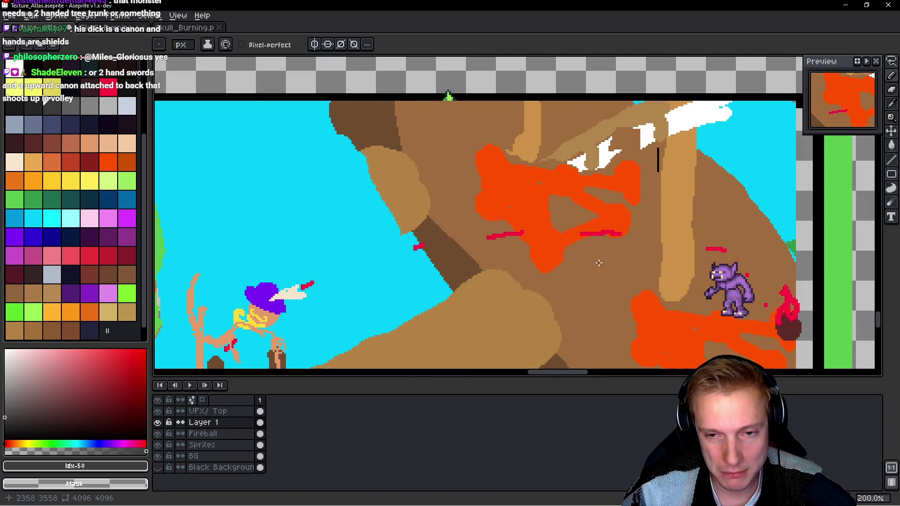
{"action": "scroll", "coordinate": [589, 222], "scroll_direction": "down", "scroll_amount": 2}
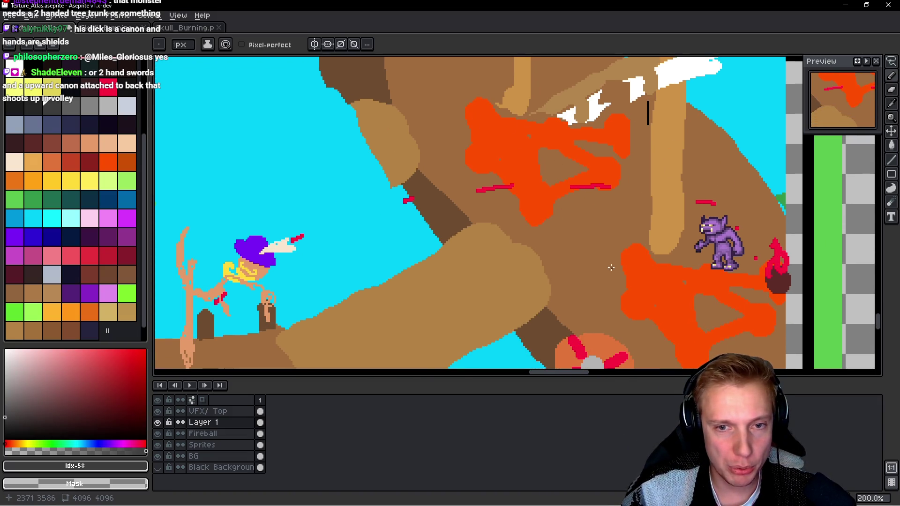
{"action": "scroll", "coordinate": [613, 268], "scroll_direction": "down", "scroll_amount": 2}
{"action": "left_click_drag", "start_coordinate": [494, 216], "coordinate": [530, 205]}
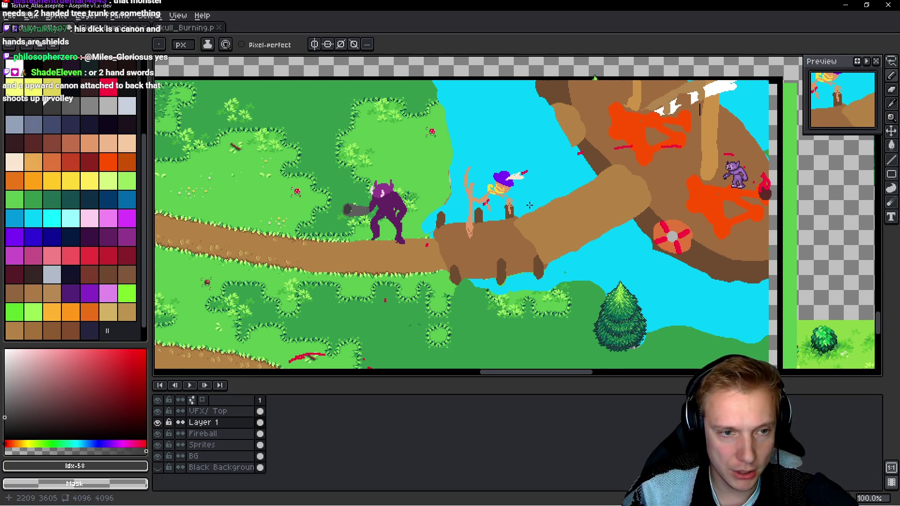
{"action": "scroll", "coordinate": [352, 206], "scroll_direction": "up", "scroll_amount": 8}
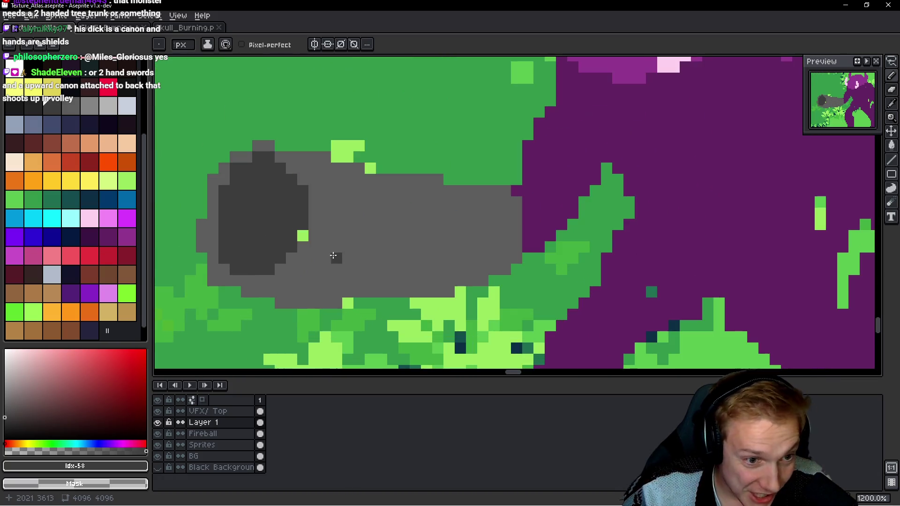
Step: Clean the cannon's edges in light grey #5d5d5d and repaint the hand's outline in purple #622461
{"action": "left_click", "coordinate": [302, 236]}
{"action": "left_click", "coordinate": [321, 207], "text": "alt"}
{"action": "left_click_drag", "start_coordinate": [303, 178], "coordinate": [303, 241]}
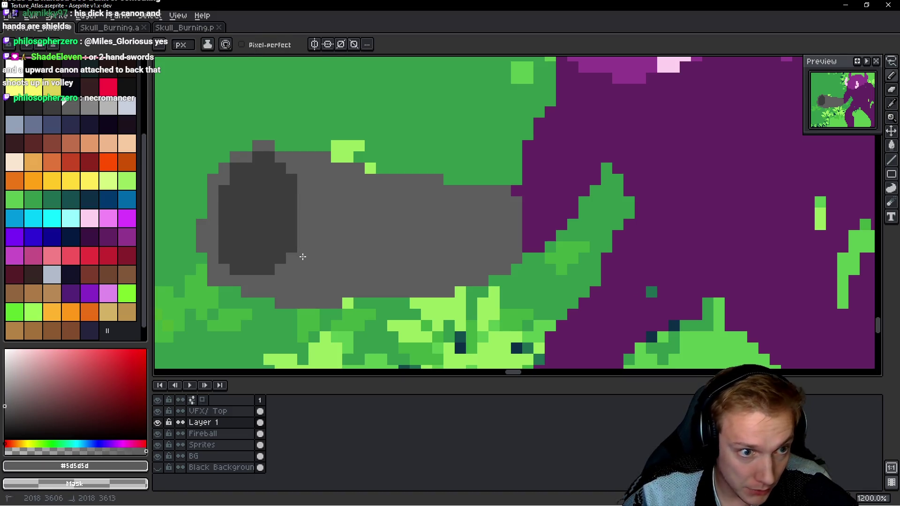
{"action": "left_click_drag", "start_coordinate": [277, 156], "coordinate": [257, 157]}
{"action": "scroll", "coordinate": [283, 165], "scroll_direction": "down", "scroll_amount": 7}
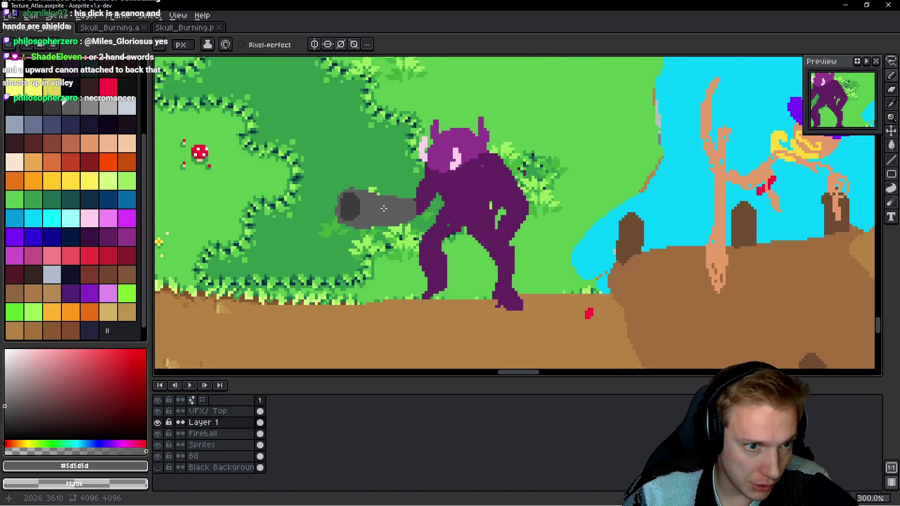
{"action": "scroll", "coordinate": [404, 219], "scroll_direction": "up", "scroll_amount": 1}
{"action": "scroll", "coordinate": [404, 219], "scroll_direction": "up", "scroll_amount": 3}
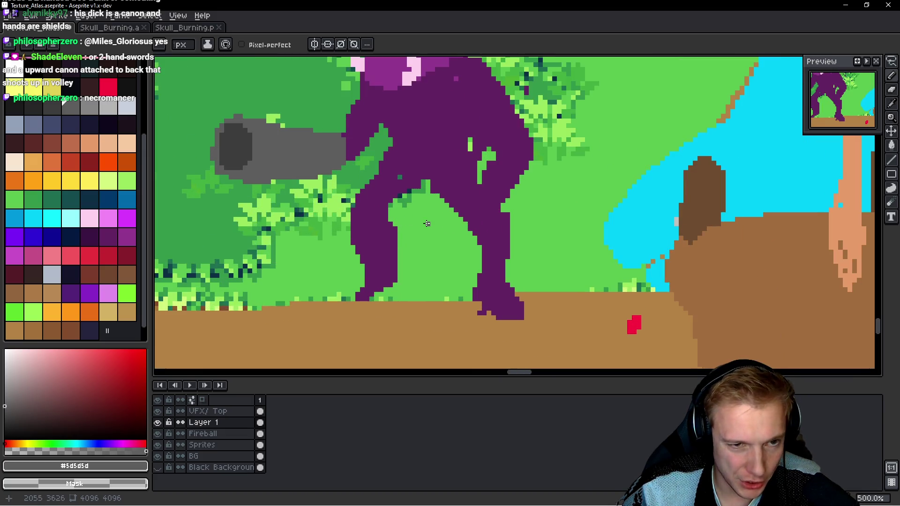
{"action": "left_click", "coordinate": [402, 176], "text": "alt"}
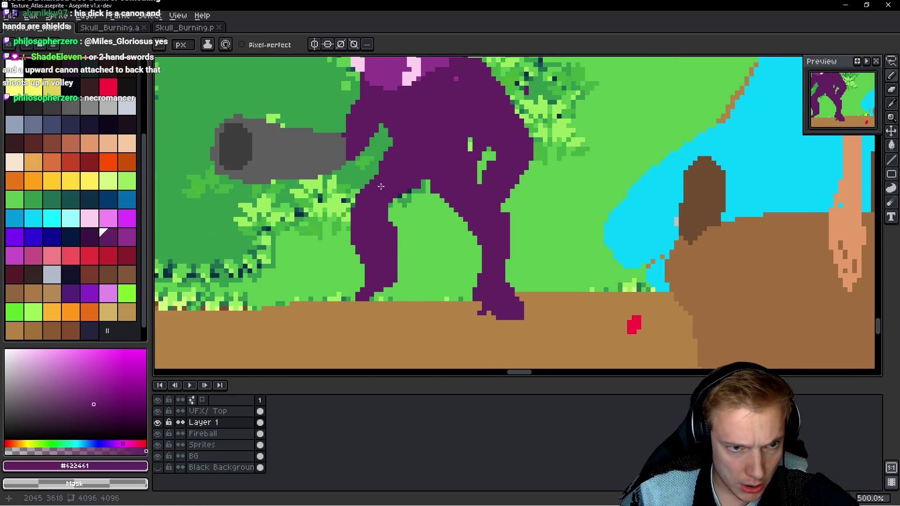
{"action": "mouse_move", "coordinate": [370, 180]}
{"action": "left_mouse_down"}
{"action": "mouse_move", "coordinate": [356, 190]}
{"action": "mouse_move", "coordinate": [357, 213]}
{"action": "left_mouse_up"}
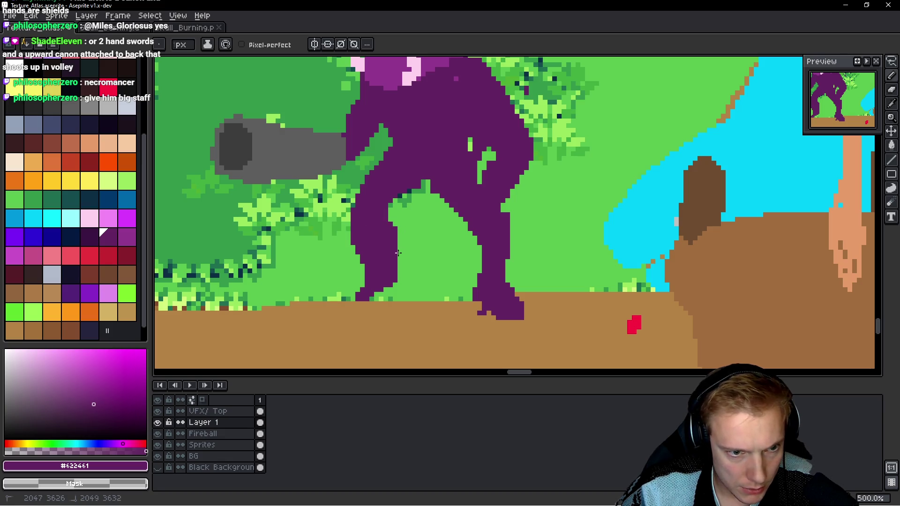
Step: Lasso an area near the monster's leg, copy it and paste it onto the Fireball layer
{"action": "key", "text": "q"}
{"action": "left_click_drag", "start_coordinate": [396, 151], "coordinate": [361, 222]}
{"action": "key", "text": "ctrl+c"}
{"action": "key", "text": "alt+Down"}
{"action": "key", "text": "ctrl+v"}
{"action": "left_click", "coordinate": [444, 220]}
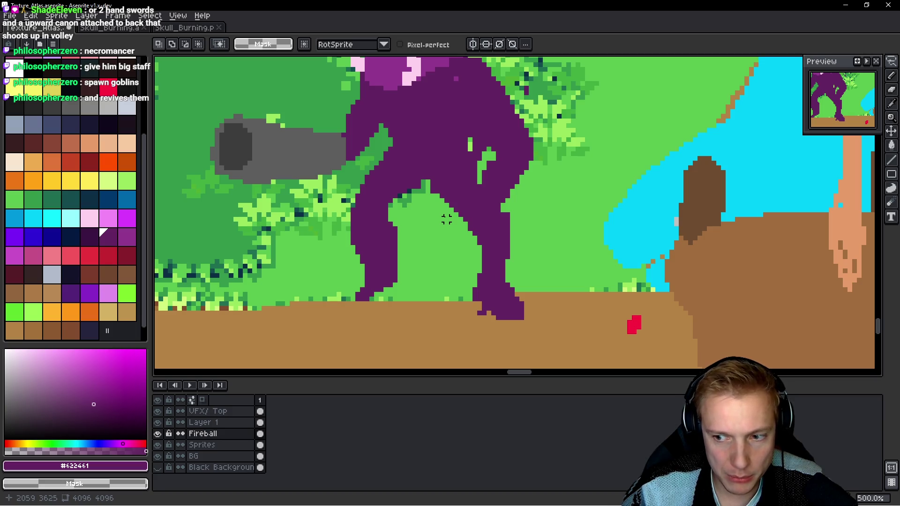
Step: Make Layer 1 the active layer
{"action": "scroll", "coordinate": [446, 219], "scroll_direction": "down", "scroll_amount": 2}
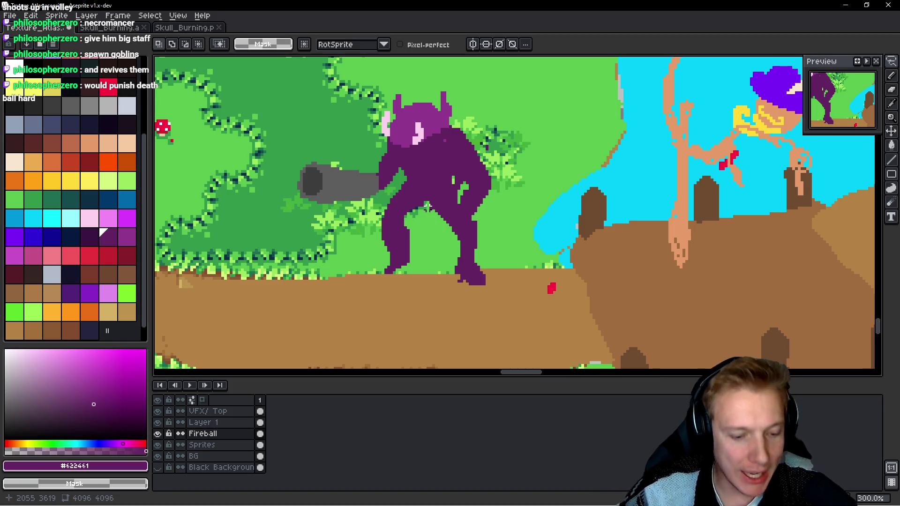
{"action": "scroll", "coordinate": [434, 214], "scroll_direction": "down", "scroll_amount": 1}
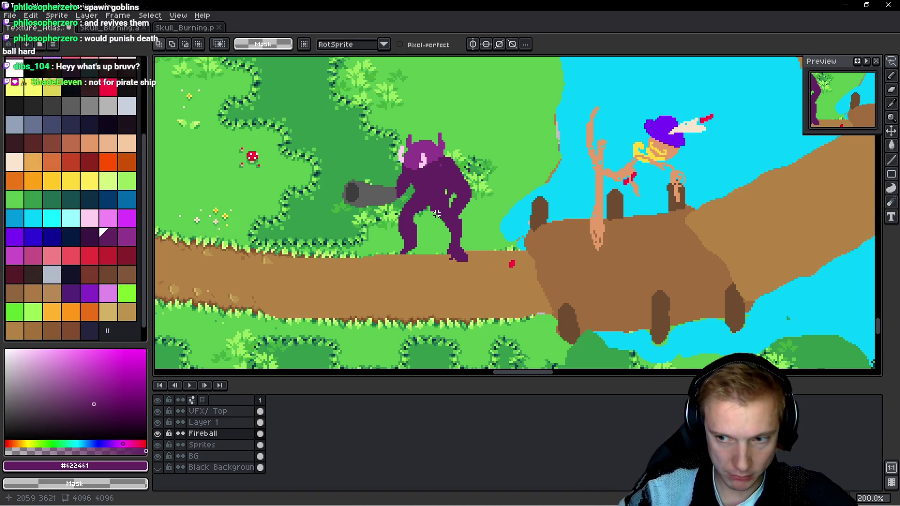
{"action": "key", "text": "space"}
{"action": "left_click", "coordinate": [456, 211], "text": "ctrl"}
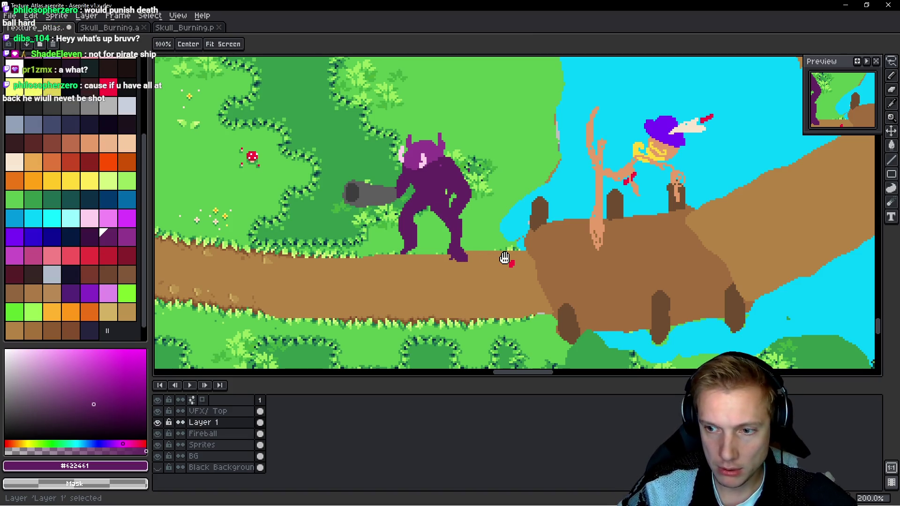
Step: Zoom out and pan around the map to review the cannon-armed monster, the log bridge and the pirate ship
{"action": "scroll", "coordinate": [504, 258], "scroll_direction": "down", "scroll_amount": 2}
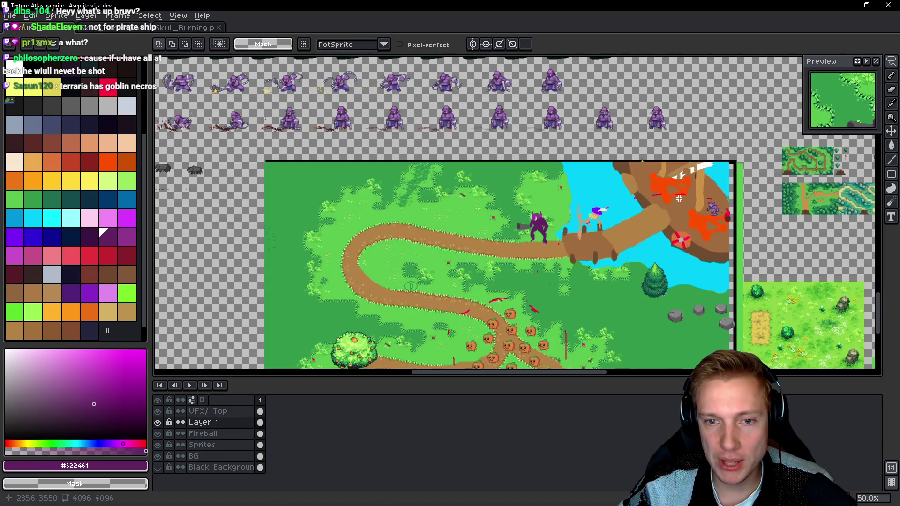
{"action": "scroll", "coordinate": [674, 229], "scroll_direction": "up", "scroll_amount": 1}
{"action": "scroll", "coordinate": [674, 230], "scroll_direction": "up", "scroll_amount": 1}
{"action": "scroll", "coordinate": [710, 239], "scroll_direction": "down", "scroll_amount": 1}
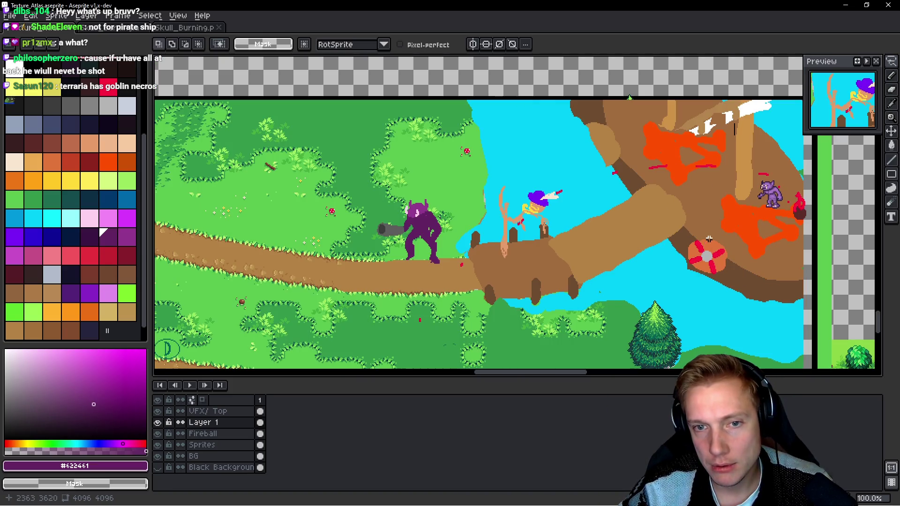
{"action": "scroll", "coordinate": [702, 244], "scroll_direction": "up", "scroll_amount": 1}
{"action": "scroll", "coordinate": [651, 176], "scroll_direction": "right", "scroll_amount": 2}
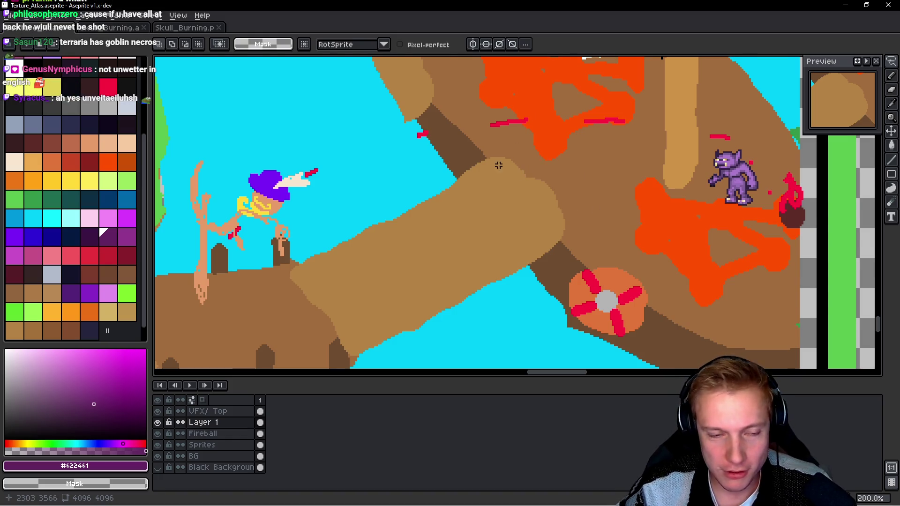
{"action": "scroll", "coordinate": [516, 159], "scroll_direction": "down", "scroll_amount": 2}
{"action": "scroll", "coordinate": [497, 211], "scroll_direction": "left", "scroll_amount": 3}
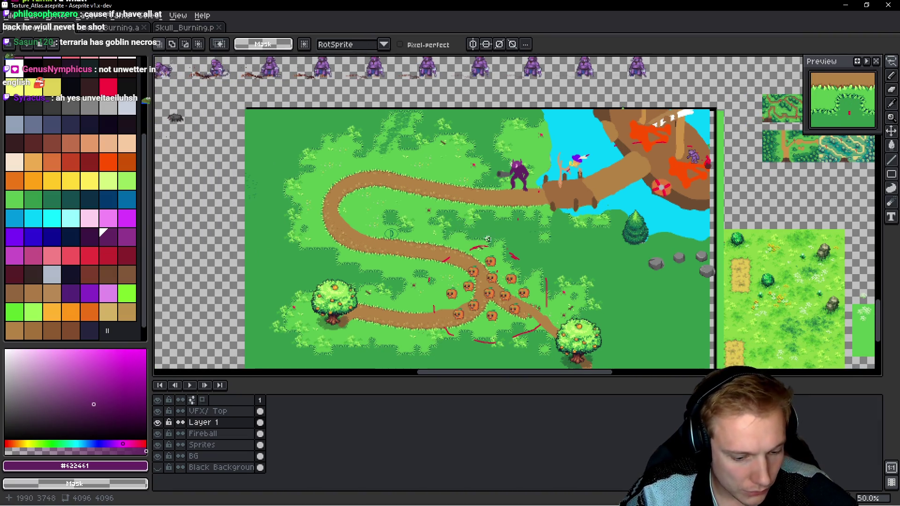
{"action": "scroll", "coordinate": [488, 239], "scroll_direction": "right", "scroll_amount": 3}
{"action": "key", "text": "b"}
{"action": "scroll", "coordinate": [398, 242], "scroll_direction": "up", "scroll_amount": 1}
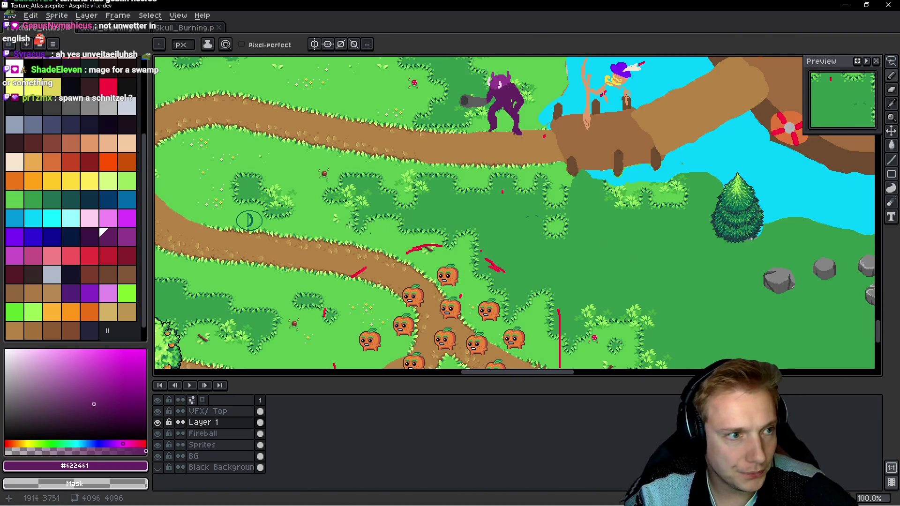
Step: Paint two cyan cloud shapes over the grass, one left and one right
{"action": "left_click", "coordinate": [52, 218]}
{"action": "mouse_move", "coordinate": [328, 162]}
{"action": "left_mouse_down"}
{"action": "mouse_move", "coordinate": [315, 148]}
{"action": "mouse_move", "coordinate": [312, 171]}
{"action": "mouse_move", "coordinate": [328, 176]}
{"action": "mouse_move", "coordinate": [354, 177]}
{"action": "mouse_move", "coordinate": [349, 154]}
{"action": "mouse_move", "coordinate": [417, 164]}
{"action": "mouse_move", "coordinate": [415, 173]}
{"action": "mouse_move", "coordinate": [385, 175]}
{"action": "left_mouse_up"}
{"action": "mouse_move", "coordinate": [593, 199]}
{"action": "left_mouse_down"}
{"action": "mouse_move", "coordinate": [560, 182]}
{"action": "mouse_move", "coordinate": [567, 200]}
{"action": "mouse_move", "coordinate": [624, 181]}
{"action": "mouse_move", "coordinate": [619, 187]}
{"action": "mouse_move", "coordinate": [666, 206]}
{"action": "mouse_move", "coordinate": [635, 210]}
{"action": "left_mouse_up"}
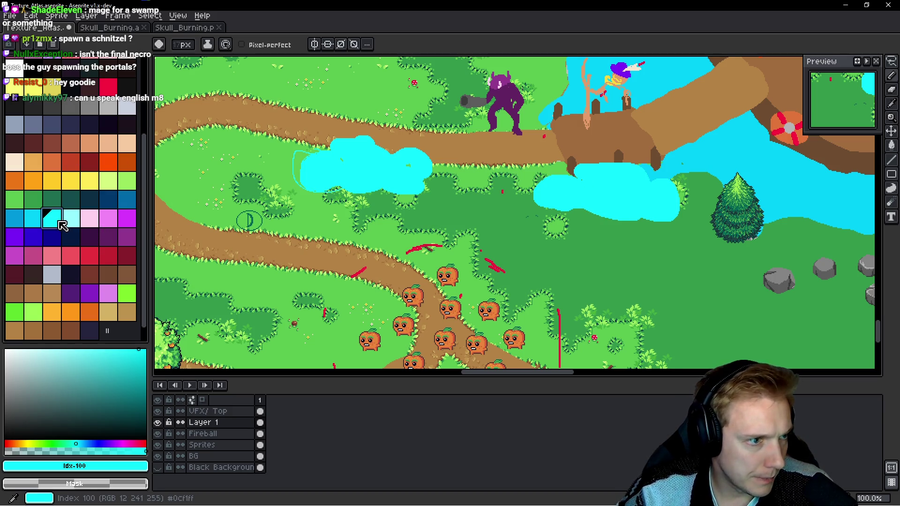
Step: Add white highlights along the tops of both cyan clouds
{"action": "left_click", "coordinate": [16, 70]}
{"action": "left_click_drag", "start_coordinate": [344, 136], "coordinate": [391, 164]}
{"action": "mouse_move", "coordinate": [348, 141]}
{"action": "left_mouse_down"}
{"action": "mouse_move", "coordinate": [422, 157]}
{"action": "mouse_move", "coordinate": [441, 178]}
{"action": "left_mouse_up"}
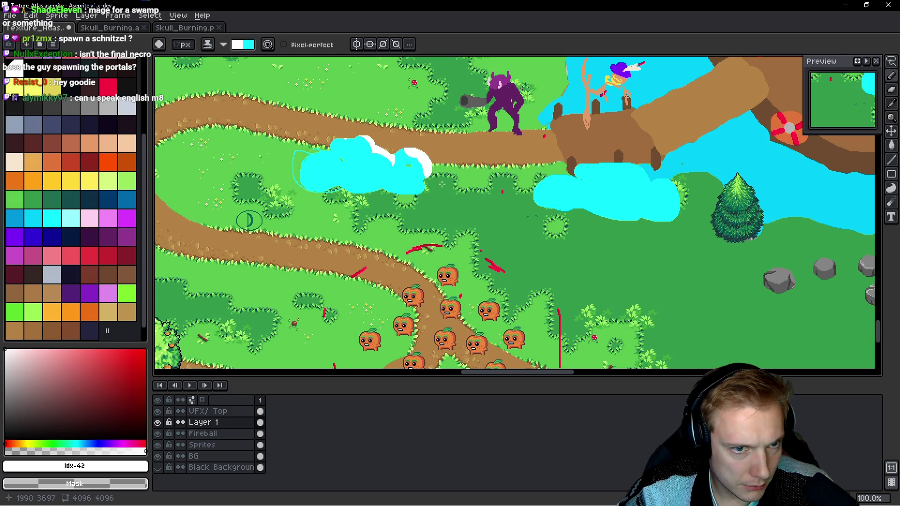
{"action": "mouse_move", "coordinate": [317, 152]}
{"action": "left_mouse_down"}
{"action": "mouse_move", "coordinate": [340, 171]}
{"action": "mouse_move", "coordinate": [315, 162]}
{"action": "left_mouse_up"}
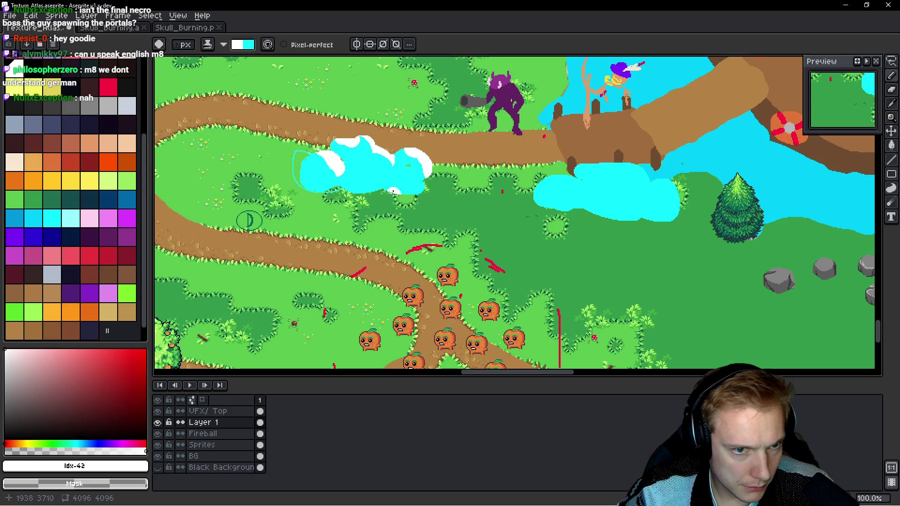
{"action": "mouse_move", "coordinate": [591, 165]}
{"action": "left_mouse_down"}
{"action": "mouse_move", "coordinate": [630, 170]}
{"action": "mouse_move", "coordinate": [676, 191]}
{"action": "mouse_move", "coordinate": [575, 179]}
{"action": "mouse_move", "coordinate": [585, 184]}
{"action": "left_mouse_up"}
{"action": "scroll", "coordinate": [561, 186], "scroll_direction": "down", "scroll_amount": 5}
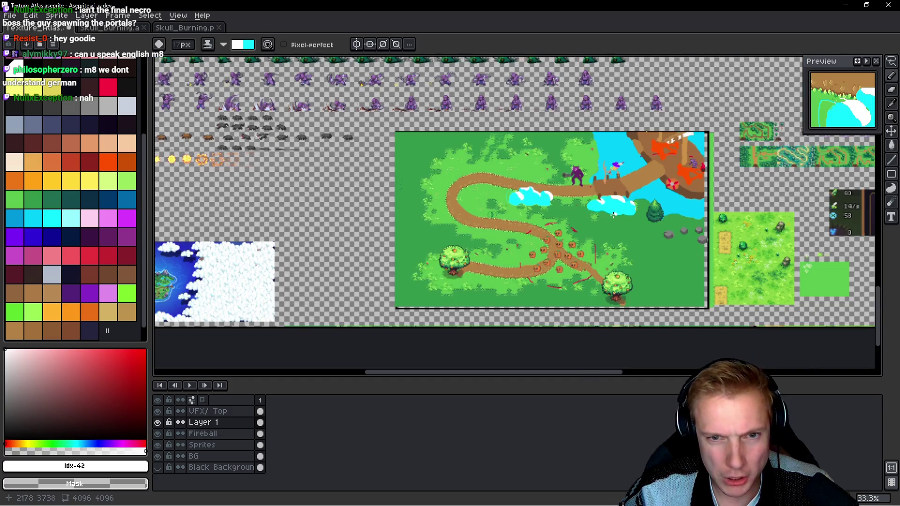
Step: Draw thick yellow arrows sweeping down from beneath the clouds onto the orange pumpkin creatures
{"action": "scroll", "coordinate": [472, 217], "scroll_direction": "up", "scroll_amount": 5}
{"action": "scroll", "coordinate": [472, 217], "scroll_direction": "down", "scroll_amount": 3}
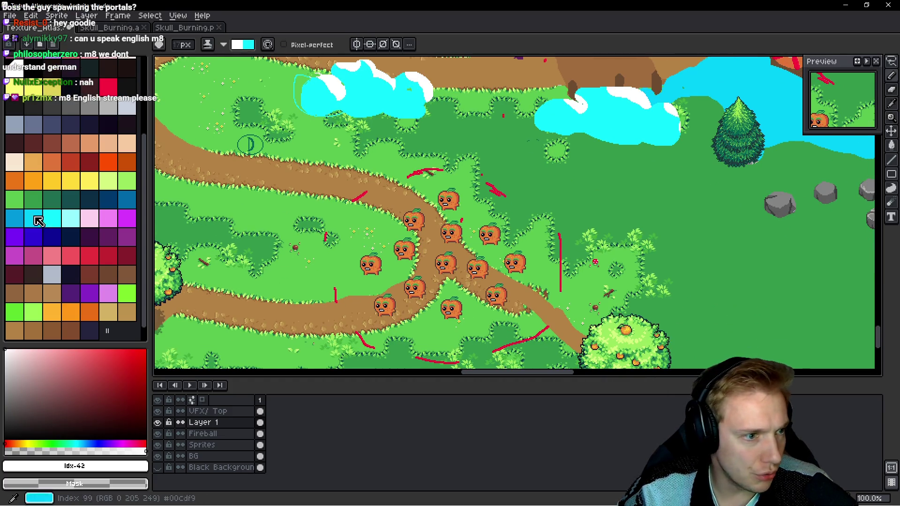
{"action": "left_click", "coordinate": [93, 184]}
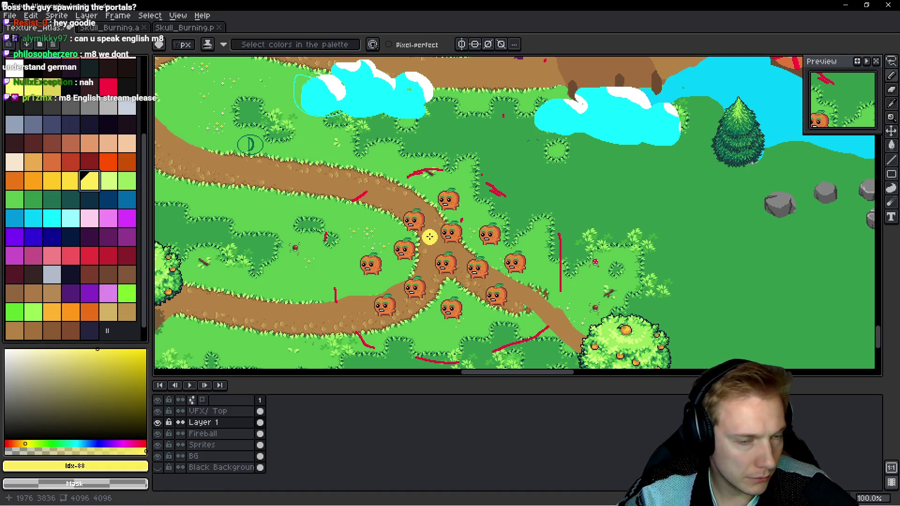
{"action": "mouse_move", "coordinate": [372, 135]}
{"action": "left_mouse_down"}
{"action": "mouse_move", "coordinate": [397, 225]}
{"action": "mouse_move", "coordinate": [368, 255]}
{"action": "mouse_move", "coordinate": [415, 252]}
{"action": "left_mouse_up"}
{"action": "mouse_move", "coordinate": [580, 147]}
{"action": "left_mouse_down"}
{"action": "mouse_move", "coordinate": [595, 203]}
{"action": "mouse_move", "coordinate": [474, 291]}
{"action": "left_mouse_up"}
{"action": "mouse_move", "coordinate": [509, 235]}
{"action": "left_mouse_down"}
{"action": "mouse_move", "coordinate": [499, 253]}
{"action": "mouse_move", "coordinate": [534, 281]}
{"action": "left_mouse_up"}
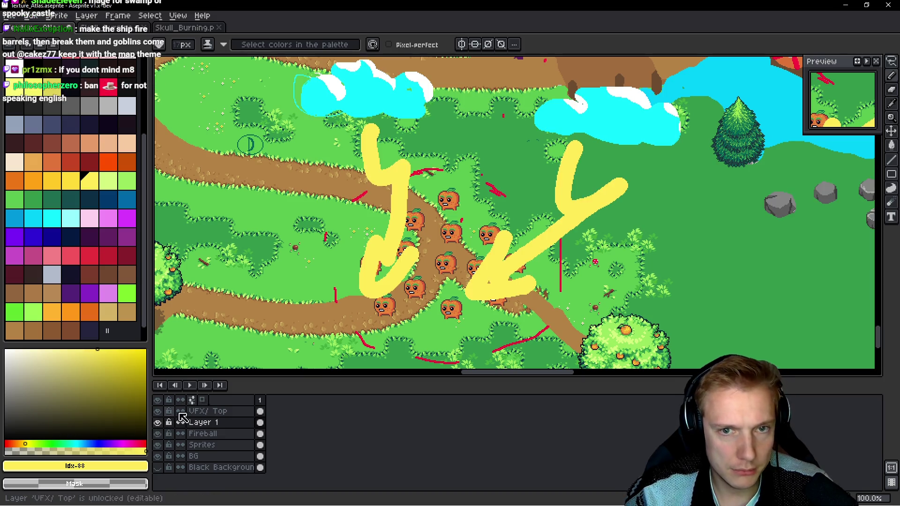
{"action": "scroll", "coordinate": [607, 189], "scroll_direction": "down", "scroll_amount": 2}
{"action": "scroll", "coordinate": [606, 189], "scroll_direction": "up", "scroll_amount": 1}
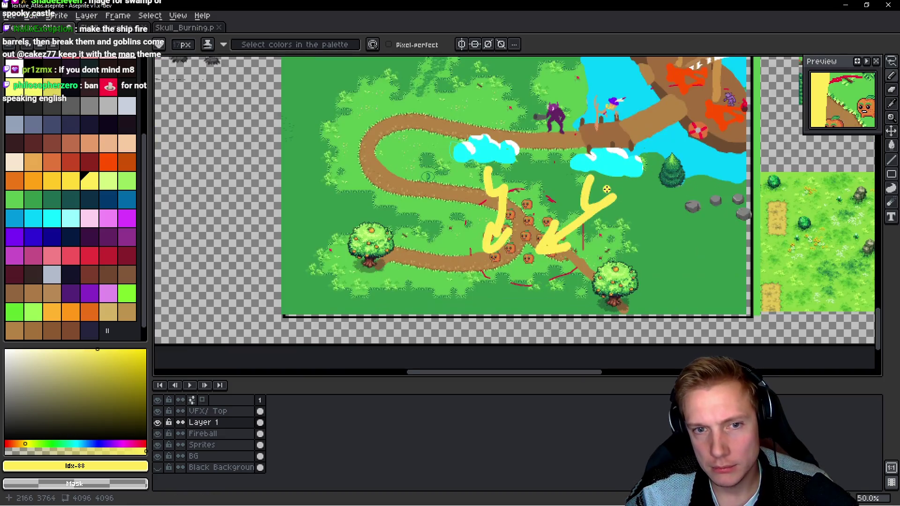
Step: Lasso the cannon and place a copy at the upper left beside the red mushroom
{"action": "scroll", "coordinate": [607, 189], "scroll_direction": "up", "scroll_amount": 5}
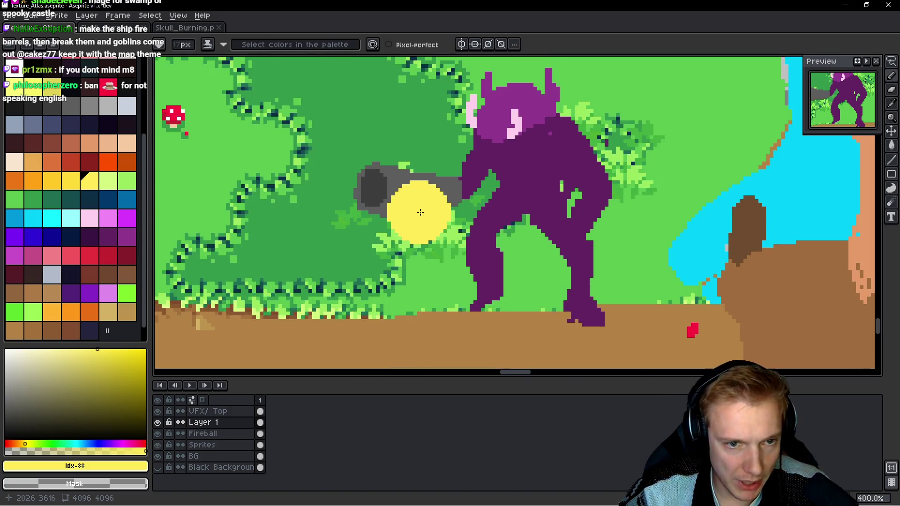
{"action": "key", "text": "q"}
{"action": "mouse_move", "coordinate": [424, 140]}
{"action": "left_mouse_down"}
{"action": "mouse_move", "coordinate": [426, 251]}
{"action": "mouse_move", "coordinate": [424, 140]}
{"action": "left_mouse_up"}
{"action": "left_click_drag", "start_coordinate": [399, 218], "coordinate": [220, 133]}
{"action": "key", "text": "Return"}
Step: Erase the leftover cannon behind the monster's arm, then return to the pencil with cyan
{"action": "mouse_move", "coordinate": [421, 164]}
{"action": "left_mouse_down"}
{"action": "mouse_move", "coordinate": [321, 220]}
{"action": "mouse_move", "coordinate": [462, 188]}
{"action": "left_mouse_up"}
{"action": "key", "text": "Delete"}
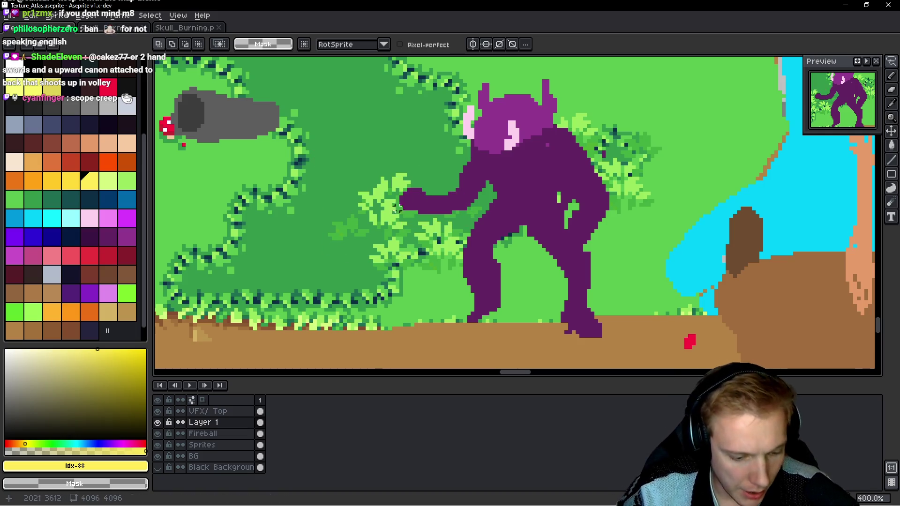
{"action": "key", "text": "b"}
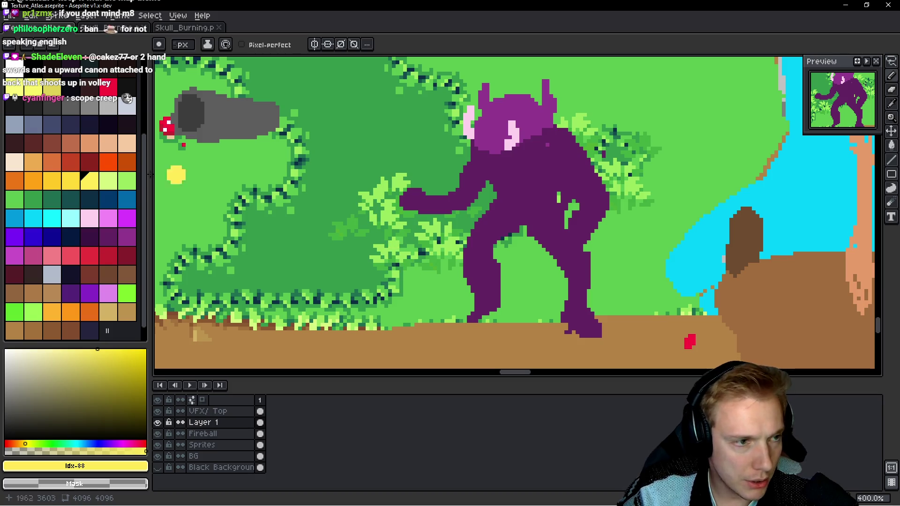
{"action": "left_click", "coordinate": [52, 218]}
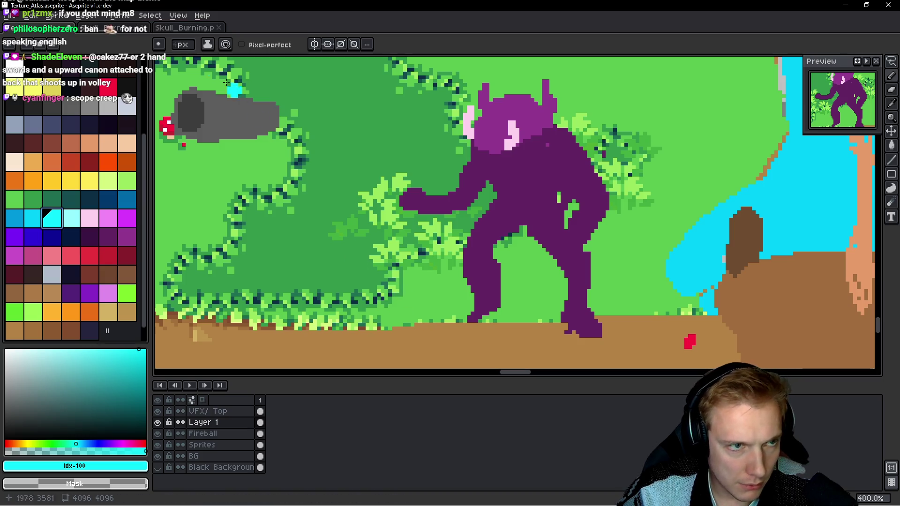
Step: Draw a tall cyan staff with a curled hook in the monster's outstretched hand
{"action": "mouse_move", "coordinate": [423, 321]}
{"action": "left_mouse_down"}
{"action": "mouse_move", "coordinate": [409, 270]}
{"action": "mouse_move", "coordinate": [406, 183]}
{"action": "mouse_move", "coordinate": [383, 118]}
{"action": "left_mouse_up"}
{"action": "mouse_move", "coordinate": [400, 148]}
{"action": "left_mouse_down"}
{"action": "mouse_move", "coordinate": [424, 136]}
{"action": "mouse_move", "coordinate": [432, 104]}
{"action": "left_mouse_up"}
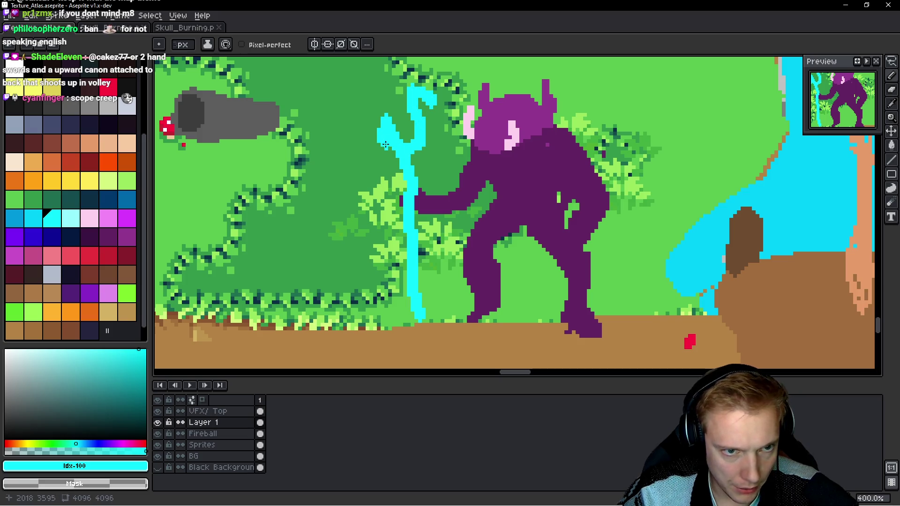
{"action": "scroll", "coordinate": [480, 140], "scroll_direction": "down", "scroll_amount": 2}
{"action": "scroll", "coordinate": [516, 153], "scroll_direction": "up", "scroll_amount": 2}
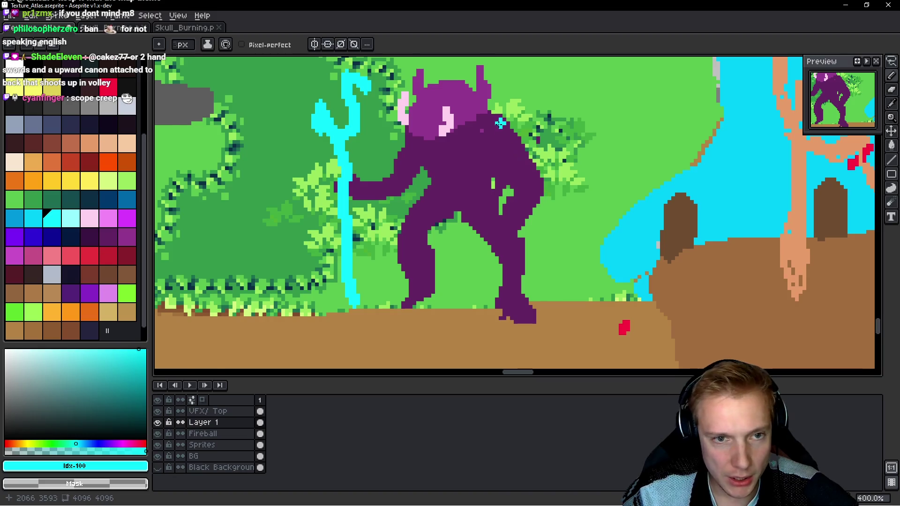
{"action": "scroll", "coordinate": [499, 129], "scroll_direction": "down", "scroll_amount": 1}
{"action": "scroll", "coordinate": [503, 195], "scroll_direction": "up", "scroll_amount": 2}
Step: Lasso the monster's head and shift it slightly left and up, then deselect
{"action": "left_click", "coordinate": [509, 197], "text": "ctrl"}
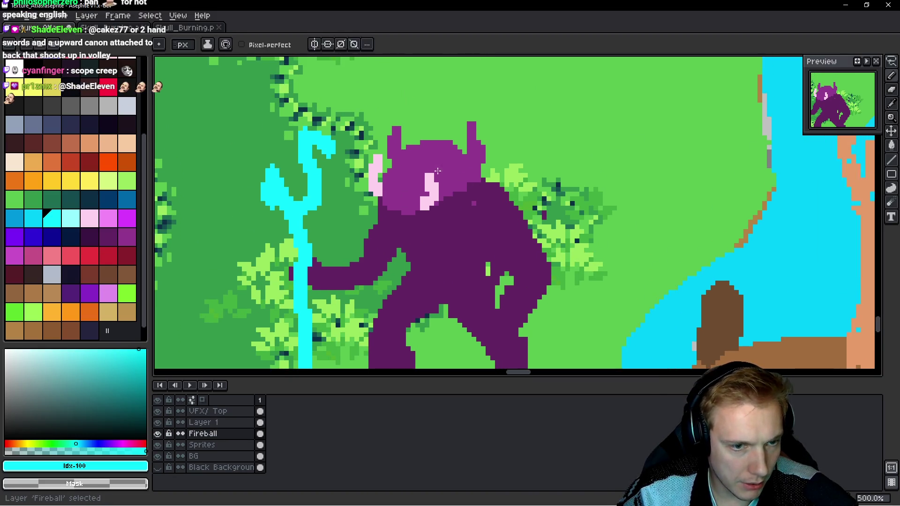
{"action": "key", "text": "q"}
{"action": "mouse_move", "coordinate": [480, 103]}
{"action": "left_mouse_down"}
{"action": "mouse_move", "coordinate": [441, 94]}
{"action": "mouse_move", "coordinate": [362, 177]}
{"action": "mouse_move", "coordinate": [516, 154]}
{"action": "left_mouse_up"}
{"action": "mouse_move", "coordinate": [447, 173]}
{"action": "left_mouse_down"}
{"action": "mouse_move", "coordinate": [431, 180]}
{"action": "mouse_move", "coordinate": [441, 174]}
{"action": "left_mouse_up"}
{"action": "key", "text": "Return"}
{"action": "key", "text": "ctrl+d"}
Step: Back on the pencil, switch to the Fireball layer and sample the monster's dark purple
{"action": "key", "text": "b"}
{"action": "key", "text": "alt+Down"}
{"action": "scroll", "coordinate": [473, 190], "scroll_direction": "up", "scroll_amount": 1}
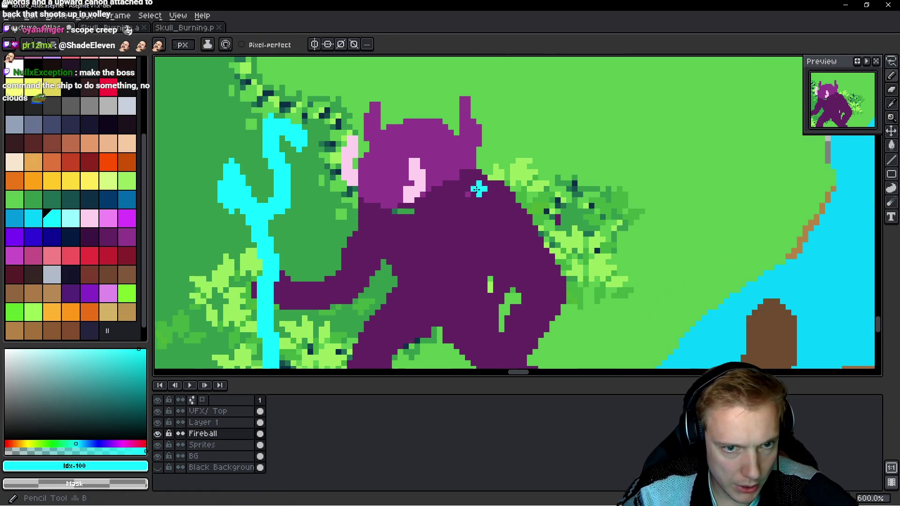
{"action": "left_click", "coordinate": [448, 188], "text": "alt"}
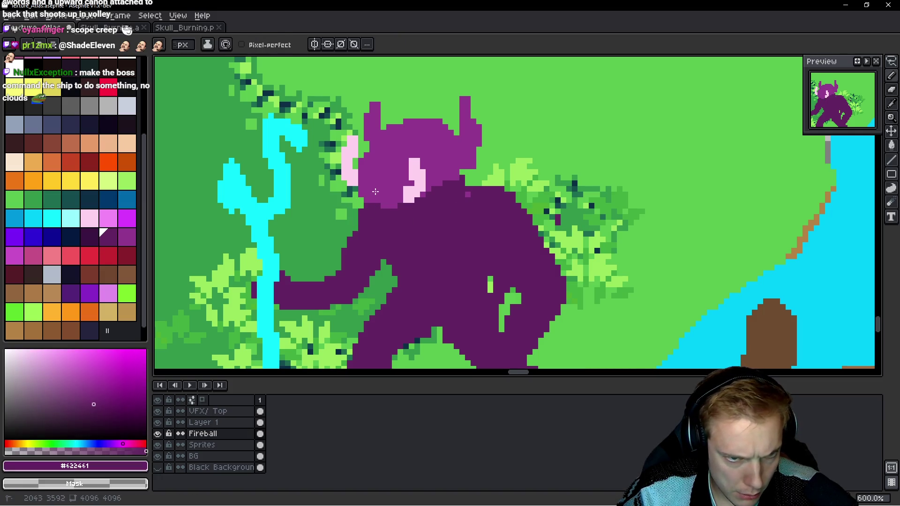
{"action": "scroll", "coordinate": [373, 190], "scroll_direction": "down", "scroll_amount": 5}
{"action": "scroll", "coordinate": [539, 218], "scroll_direction": "up", "scroll_amount": 3}
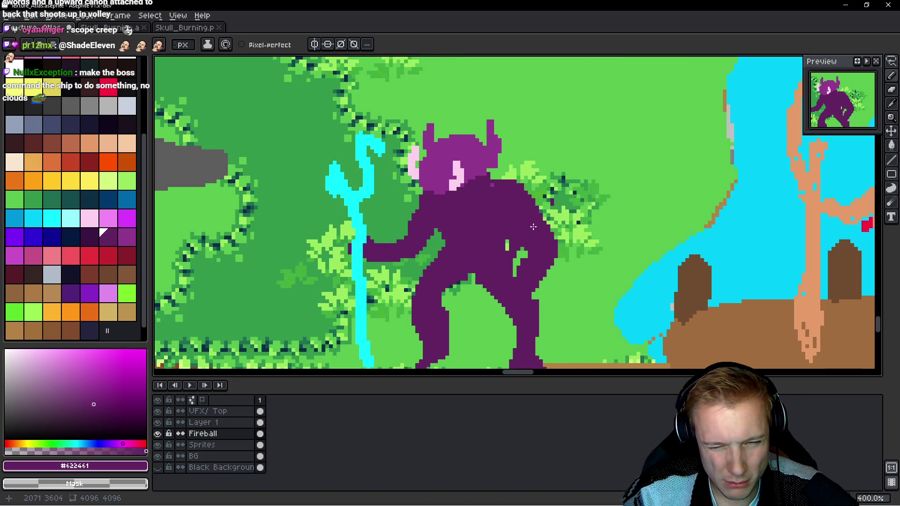
{"action": "key", "text": "Down"}
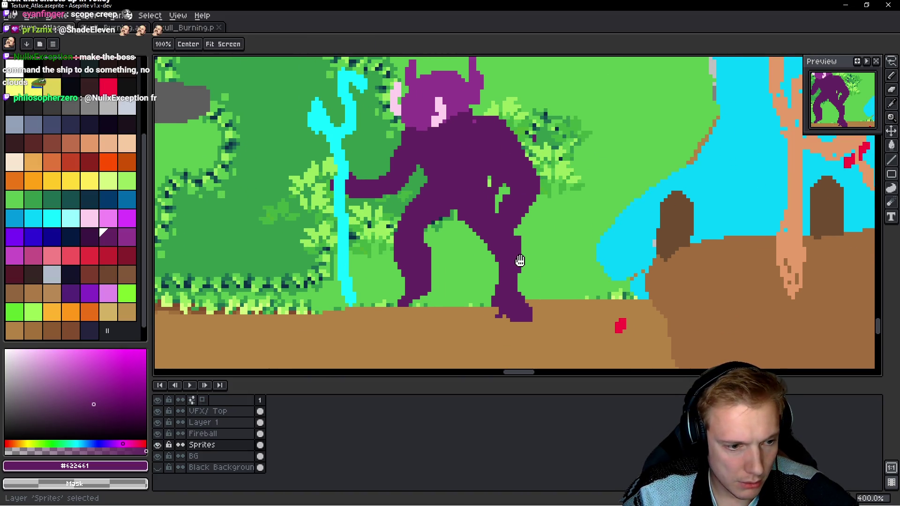
Step: Lasso the monster's legs and move them up and to the left
{"action": "key", "text": "Up"}
{"action": "key", "text": "q"}
{"action": "mouse_move", "coordinate": [533, 262]}
{"action": "left_mouse_down"}
{"action": "mouse_move", "coordinate": [512, 209]}
{"action": "mouse_move", "coordinate": [464, 321]}
{"action": "mouse_move", "coordinate": [540, 244]}
{"action": "left_mouse_up"}
{"action": "left_click_drag", "start_coordinate": [521, 287], "coordinate": [498, 268]}
{"action": "left_click", "coordinate": [403, 211]}
Step: Select one leg and nudge it slightly to fine-tune the stance
{"action": "mouse_move", "coordinate": [403, 211]}
{"action": "left_mouse_down"}
{"action": "mouse_move", "coordinate": [394, 209]}
{"action": "mouse_move", "coordinate": [401, 311]}
{"action": "mouse_move", "coordinate": [438, 235]}
{"action": "mouse_move", "coordinate": [405, 199]}
{"action": "left_mouse_up"}
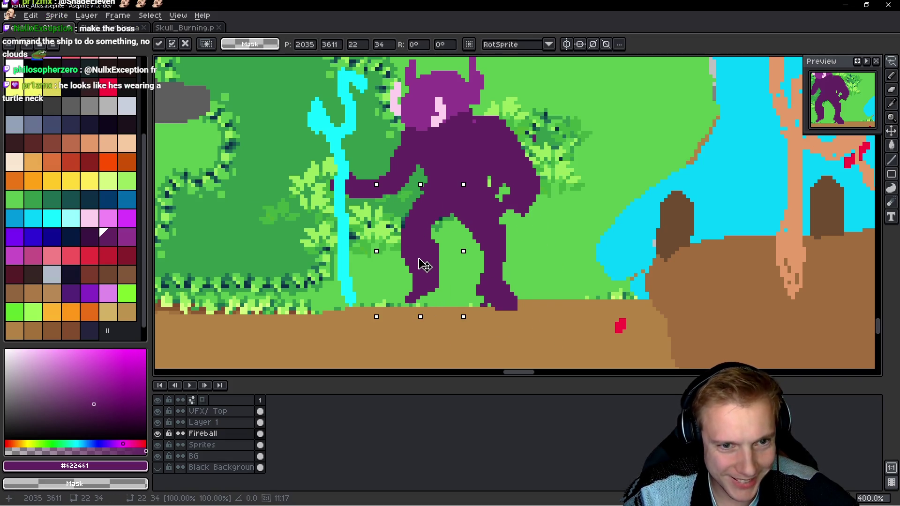
{"action": "left_click_drag", "start_coordinate": [424, 265], "coordinate": [426, 263]}
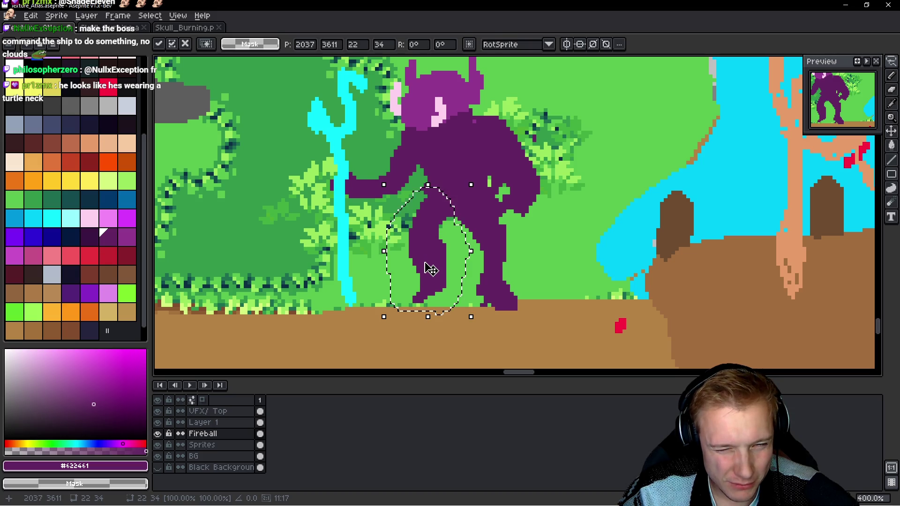
{"action": "key", "text": "Return"}
{"action": "scroll", "coordinate": [521, 236], "scroll_direction": "down", "scroll_amount": 4}
{"action": "scroll", "coordinate": [514, 229], "scroll_direction": "up", "scroll_amount": 5}
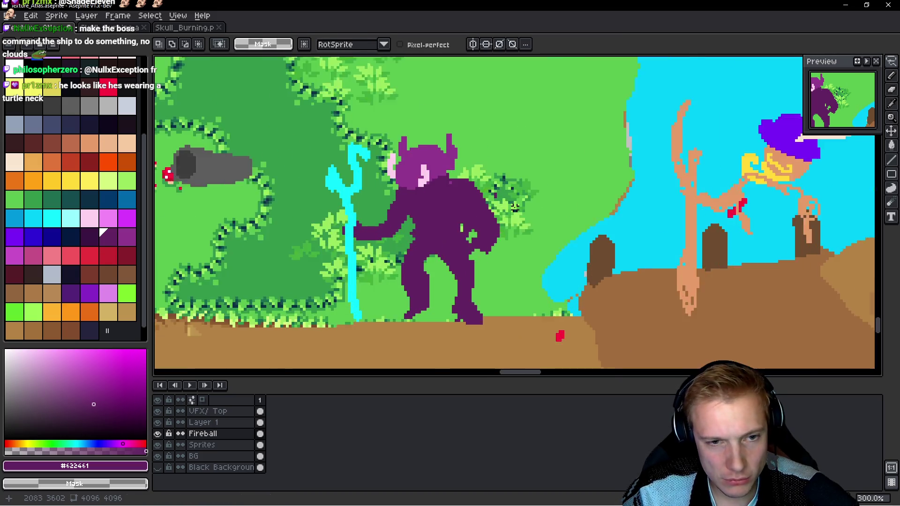
Step: Try cutting the monster's head and staff from Layer 1, then undo it and deselect
{"action": "left_click", "coordinate": [510, 218], "text": "ctrl"}
{"action": "key", "text": "b"}
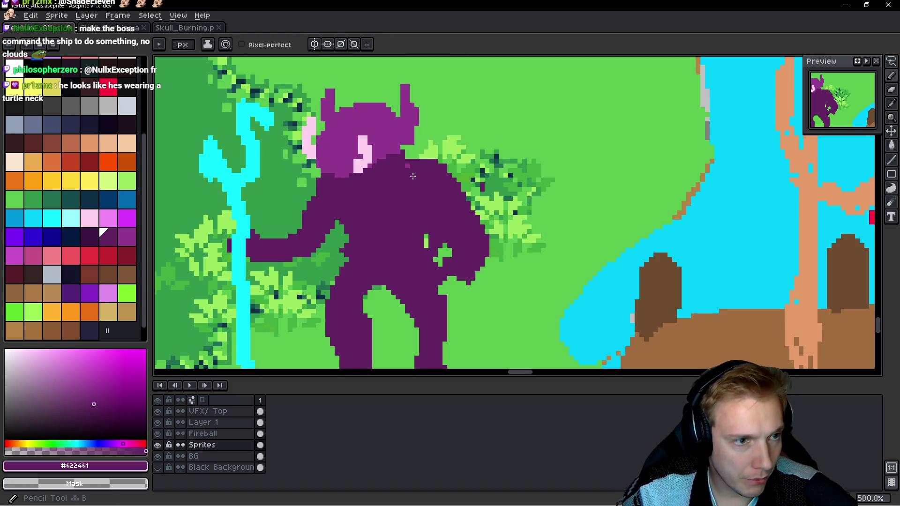
{"action": "scroll", "coordinate": [450, 208], "scroll_direction": "down", "scroll_amount": 1}
{"action": "left_click", "coordinate": [425, 198], "text": "ctrl"}
{"action": "key", "text": "q"}
{"action": "mouse_move", "coordinate": [459, 96]}
{"action": "left_mouse_down"}
{"action": "mouse_move", "coordinate": [297, 78]}
{"action": "mouse_move", "coordinate": [238, 337]}
{"action": "mouse_move", "coordinate": [452, 342]}
{"action": "mouse_move", "coordinate": [436, 94]}
{"action": "left_mouse_up"}
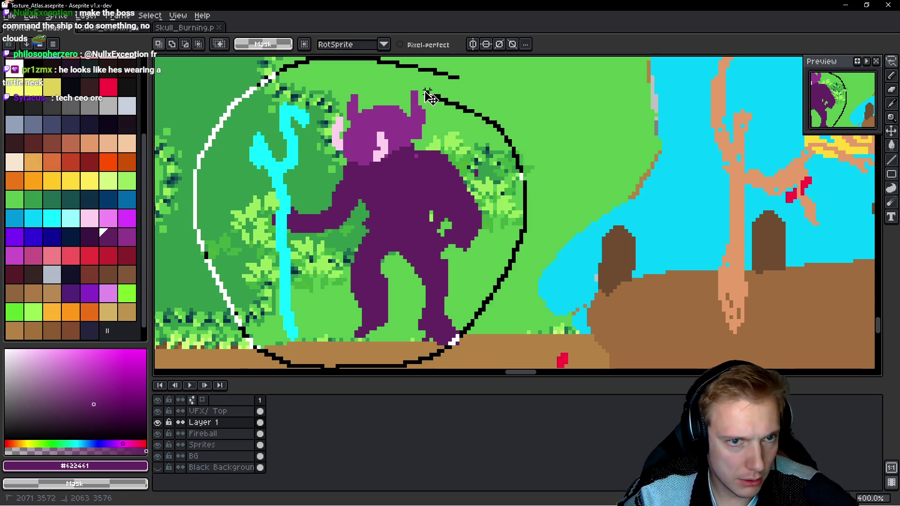
{"action": "key", "text": "ctrl+x"}
{"action": "left_click", "coordinate": [499, 141], "text": "ctrl"}
{"action": "key", "text": "ctrl+z"}
{"action": "key", "text": "ctrl+d"}
Step: Cut the whole monster from Fireball, paste it in place on Layer 1, and pick cyan
{"action": "key", "text": "Down"}
{"action": "key", "text": "Down"}
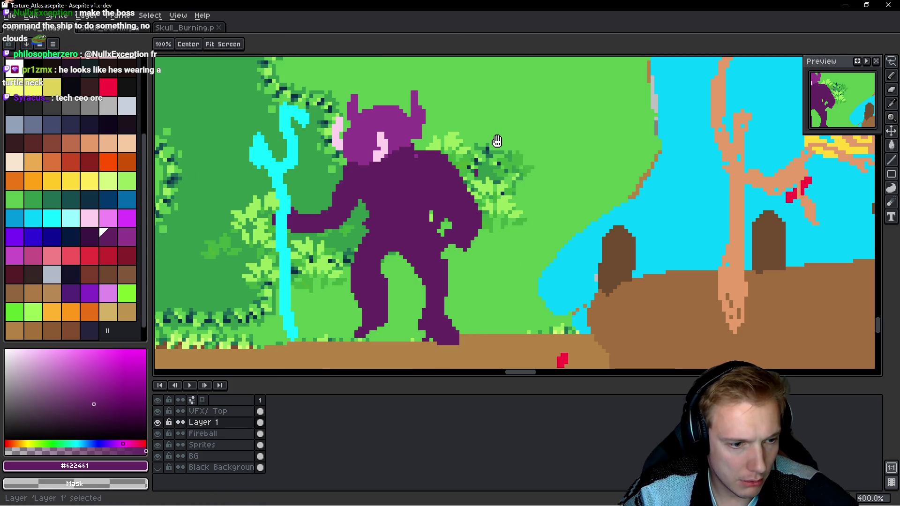
{"action": "mouse_move", "coordinate": [457, 141]}
{"action": "left_mouse_down"}
{"action": "mouse_move", "coordinate": [238, 185]}
{"action": "mouse_move", "coordinate": [267, 345]}
{"action": "mouse_move", "coordinate": [543, 192]}
{"action": "mouse_move", "coordinate": [490, 197]}
{"action": "left_mouse_up"}
{"action": "key", "text": "ctrl+x"}
{"action": "key", "text": "Up"}
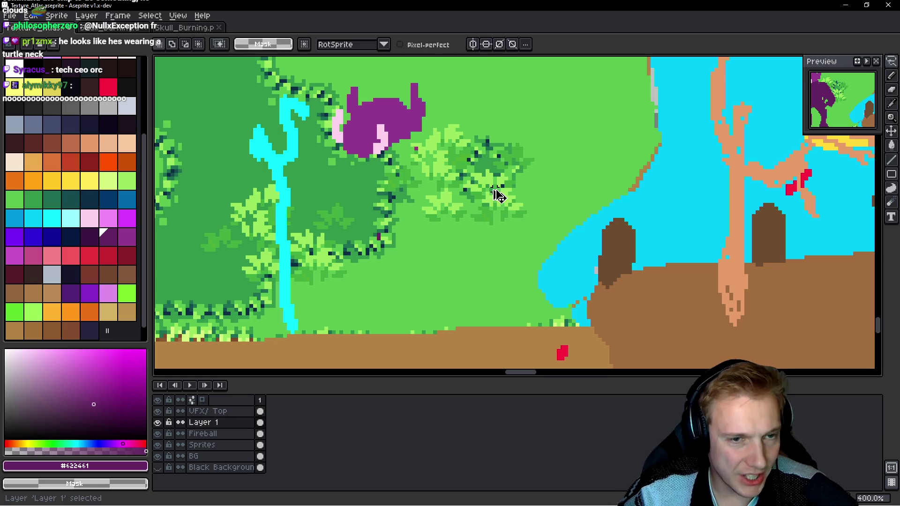
{"action": "key", "text": "ctrl+v"}
{"action": "key", "text": "Return"}
{"action": "key", "text": "ctrl+d"}
{"action": "key", "text": "Down"}
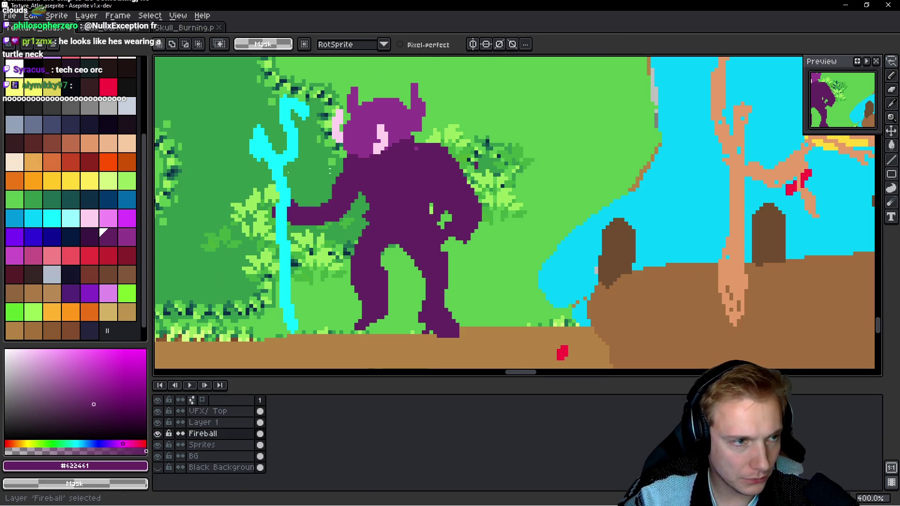
{"action": "left_click", "coordinate": [53, 218]}
Step: Paint a flowing cyan cape below the monster's arm and between its legs
{"action": "key", "text": "b"}
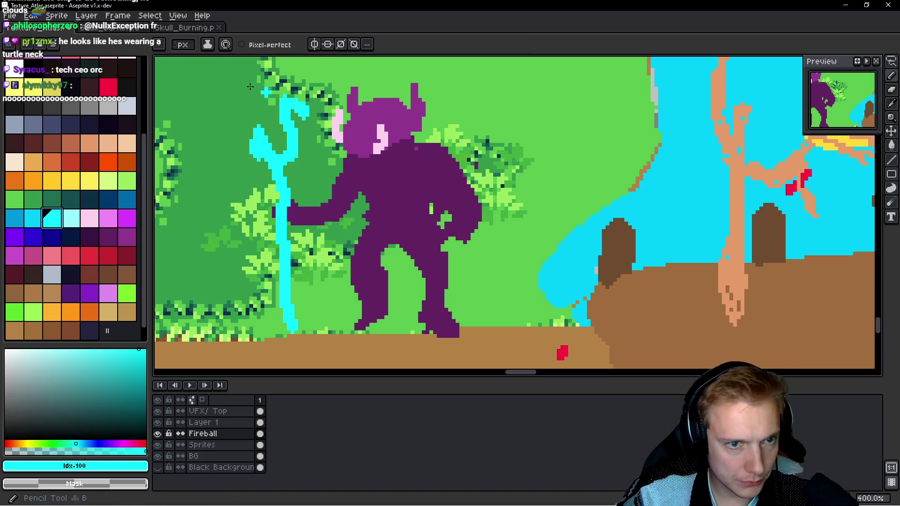
{"action": "left_click", "coordinate": [414, 137]}
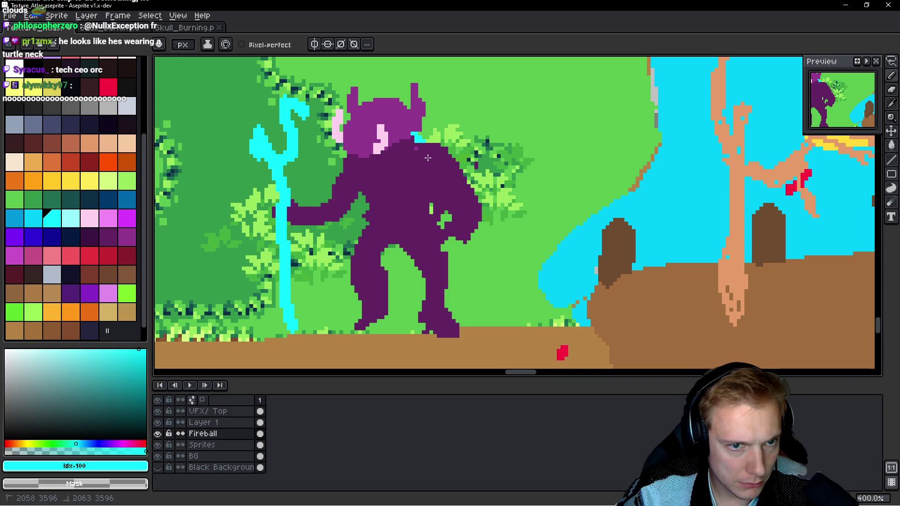
{"action": "mouse_move", "coordinate": [453, 214]}
{"action": "left_mouse_down"}
{"action": "mouse_move", "coordinate": [506, 300]}
{"action": "mouse_move", "coordinate": [483, 234]}
{"action": "mouse_move", "coordinate": [484, 304]}
{"action": "left_mouse_up"}
{"action": "mouse_move", "coordinate": [424, 282]}
{"action": "left_mouse_down"}
{"action": "mouse_move", "coordinate": [391, 279]}
{"action": "mouse_move", "coordinate": [330, 298]}
{"action": "left_mouse_up"}
{"action": "mouse_move", "coordinate": [386, 265]}
{"action": "left_mouse_down"}
{"action": "mouse_move", "coordinate": [389, 249]}
{"action": "mouse_move", "coordinate": [405, 269]}
{"action": "left_mouse_up"}
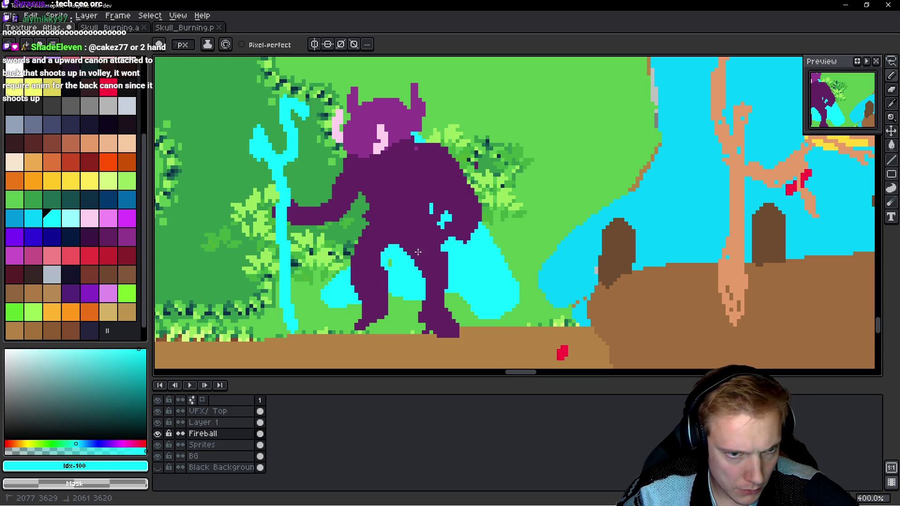
Step: On Layer 1, paint a cyan collar around the monster's neck
{"action": "key", "text": "alt+Up"}
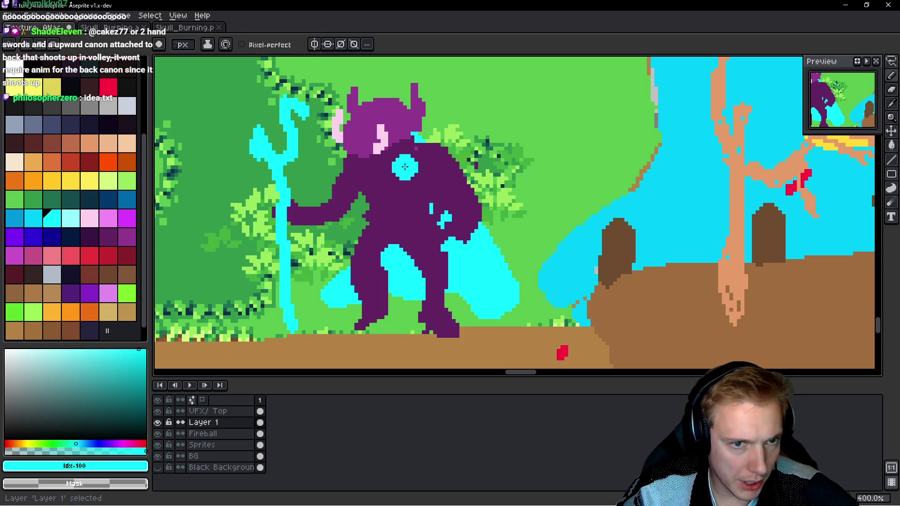
{"action": "scroll", "coordinate": [410, 140], "scroll_direction": "up", "scroll_amount": 3}
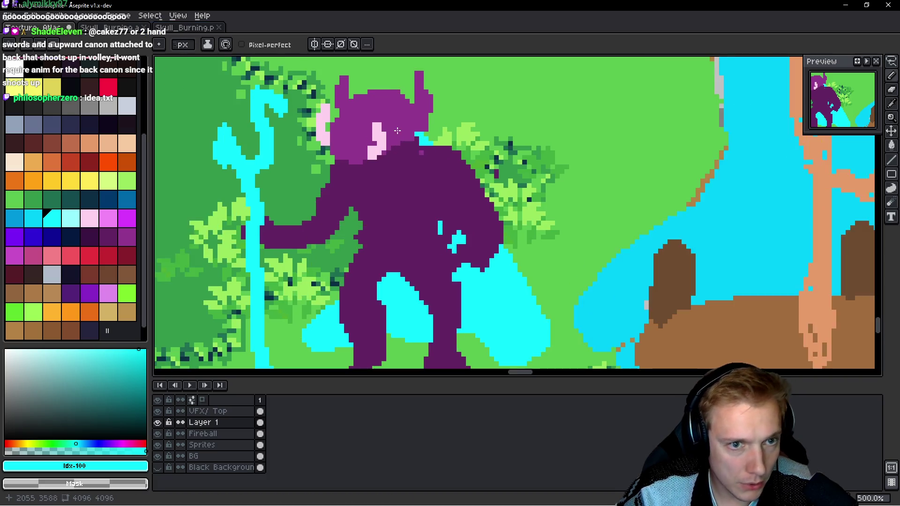
{"action": "mouse_move", "coordinate": [425, 141]}
{"action": "left_mouse_down"}
{"action": "mouse_move", "coordinate": [404, 173]}
{"action": "mouse_move", "coordinate": [393, 157]}
{"action": "mouse_move", "coordinate": [340, 190]}
{"action": "mouse_move", "coordinate": [333, 176]}
{"action": "mouse_move", "coordinate": [389, 164]}
{"action": "left_mouse_up"}
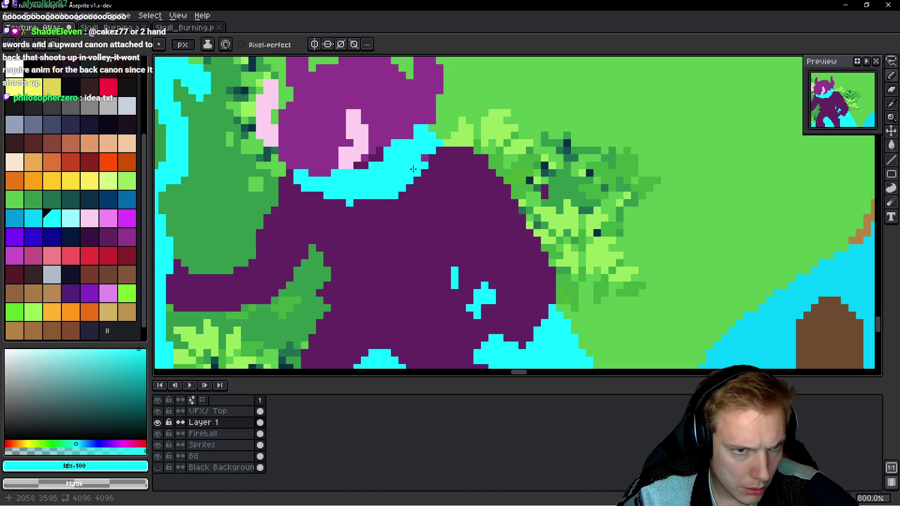
{"action": "scroll", "coordinate": [452, 168], "scroll_direction": "down", "scroll_amount": 5}
{"action": "scroll", "coordinate": [453, 168], "scroll_direction": "down", "scroll_amount": 1}
{"action": "scroll", "coordinate": [453, 168], "scroll_direction": "up", "scroll_amount": 3}
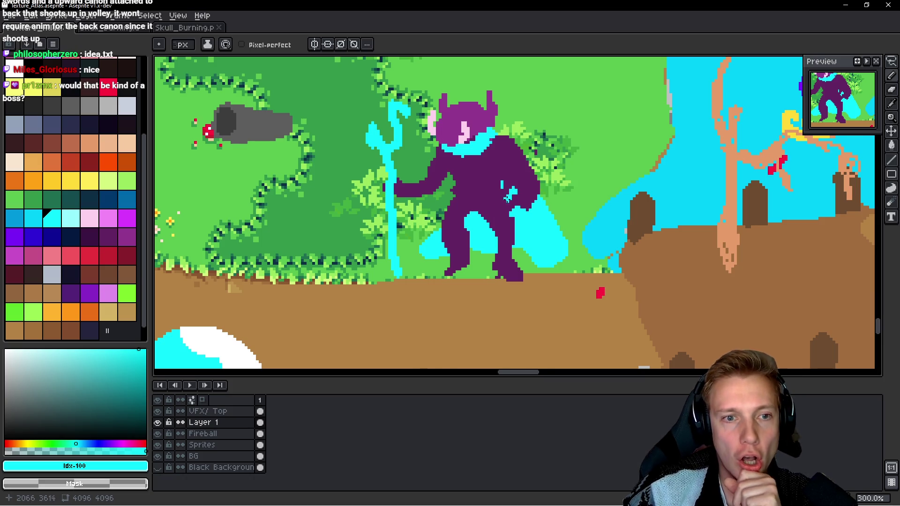
{"action": "scroll", "coordinate": [513, 182], "scroll_direction": "down", "scroll_amount": 4}
{"action": "scroll", "coordinate": [513, 182], "scroll_direction": "up", "scroll_amount": 5}
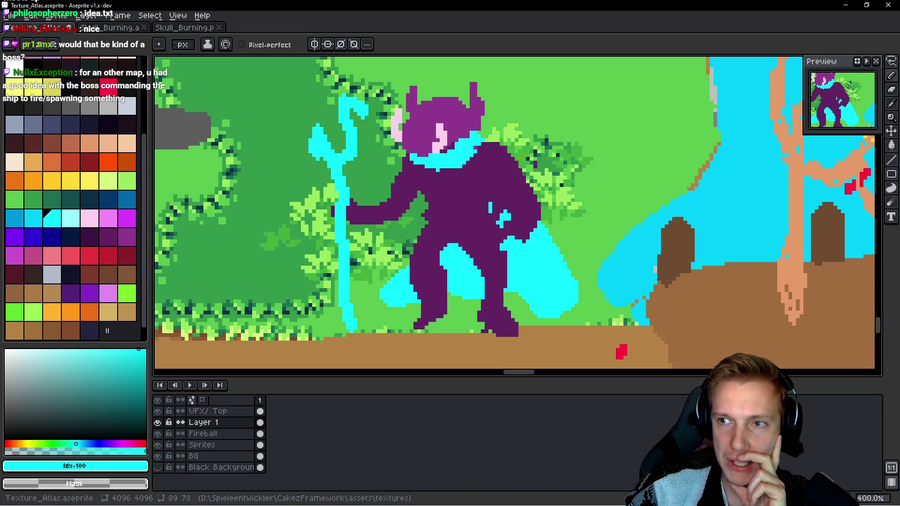
{"action": "scroll", "coordinate": [436, 188], "scroll_direction": "down", "scroll_amount": 2}
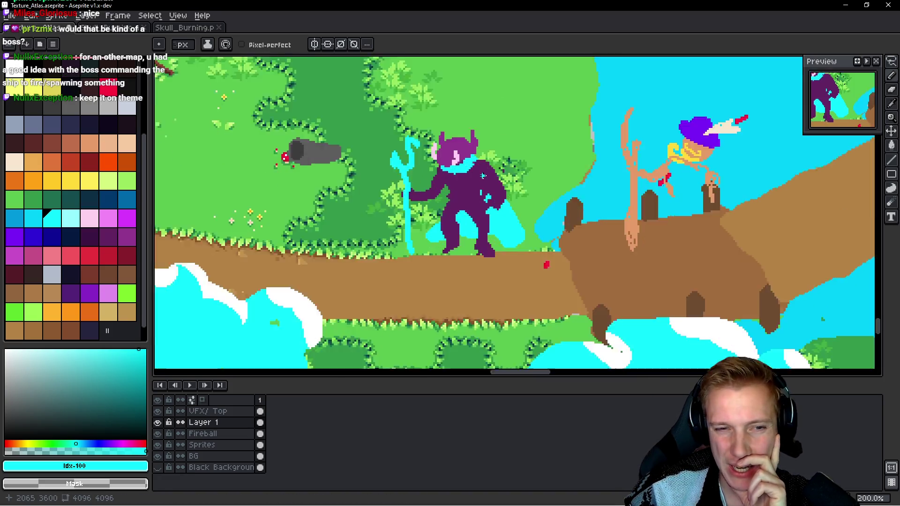
{"action": "scroll", "coordinate": [534, 176], "scroll_direction": "up", "scroll_amount": 2}
{"action": "scroll", "coordinate": [540, 208], "scroll_direction": "down", "scroll_amount": 3}
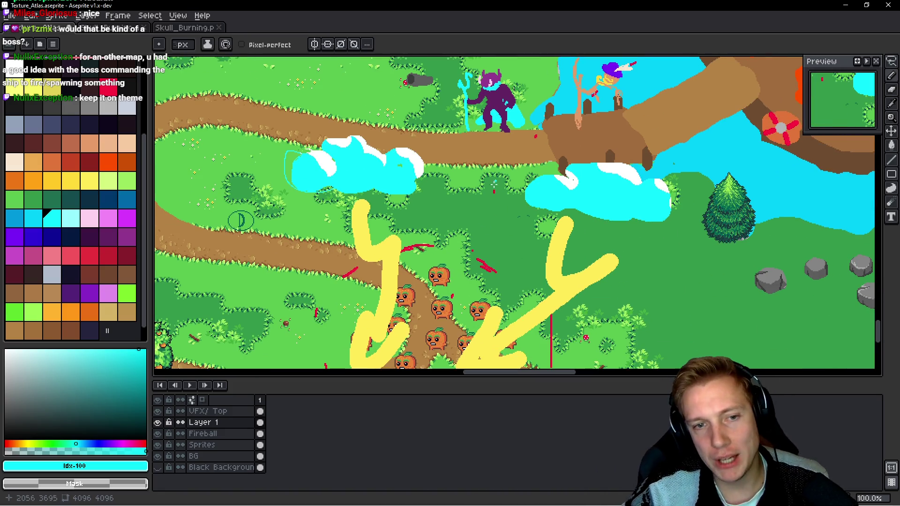
{"action": "mouse_move", "coordinate": [504, 202]}
{"action": "left_mouse_down"}
{"action": "mouse_move", "coordinate": [502, 153]}
{"action": "mouse_move", "coordinate": [463, 259]}
{"action": "mouse_move", "coordinate": [477, 249]}
{"action": "left_mouse_up"}
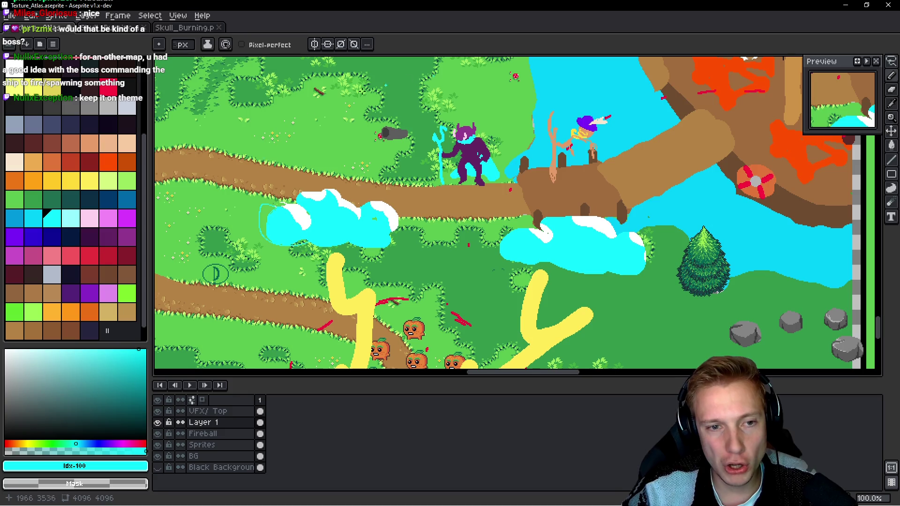
{"action": "mouse_move", "coordinate": [437, 244]}
{"action": "left_mouse_down"}
{"action": "mouse_move", "coordinate": [433, 273]}
{"action": "mouse_move", "coordinate": [470, 229]}
{"action": "left_mouse_up"}
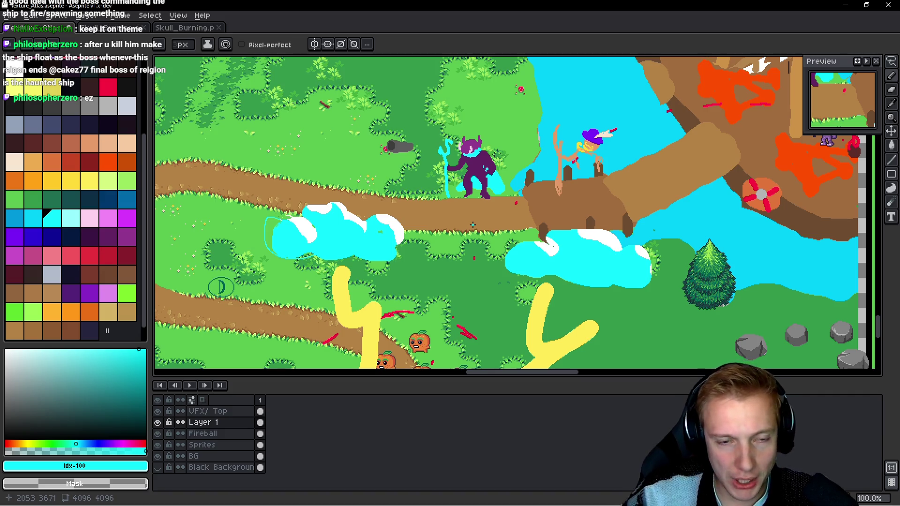
Step: Lasso the purple monster and place a copy of it to the left
{"action": "scroll", "coordinate": [484, 139], "scroll_direction": "up", "scroll_amount": 3}
{"action": "key", "text": "q"}
{"action": "mouse_move", "coordinate": [539, 104]}
{"action": "left_mouse_down"}
{"action": "mouse_move", "coordinate": [280, 125]}
{"action": "mouse_move", "coordinate": [281, 363]}
{"action": "mouse_move", "coordinate": [553, 296]}
{"action": "mouse_move", "coordinate": [535, 60]}
{"action": "left_mouse_up"}
{"action": "scroll", "coordinate": [479, 139], "scroll_direction": "down", "scroll_amount": 2}
{"action": "mouse_move", "coordinate": [640, 255]}
{"action": "left_mouse_down"}
{"action": "mouse_move", "coordinate": [463, 250]}
{"action": "mouse_move", "coordinate": [305, 232]}
{"action": "left_mouse_up"}
{"action": "key", "text": "Return"}
Step: On the VFX/ Top layer, move a copy of the staff over to the left monster
{"action": "key", "text": "Up"}
{"action": "scroll", "coordinate": [573, 163], "scroll_direction": "right", "scroll_amount": 2}
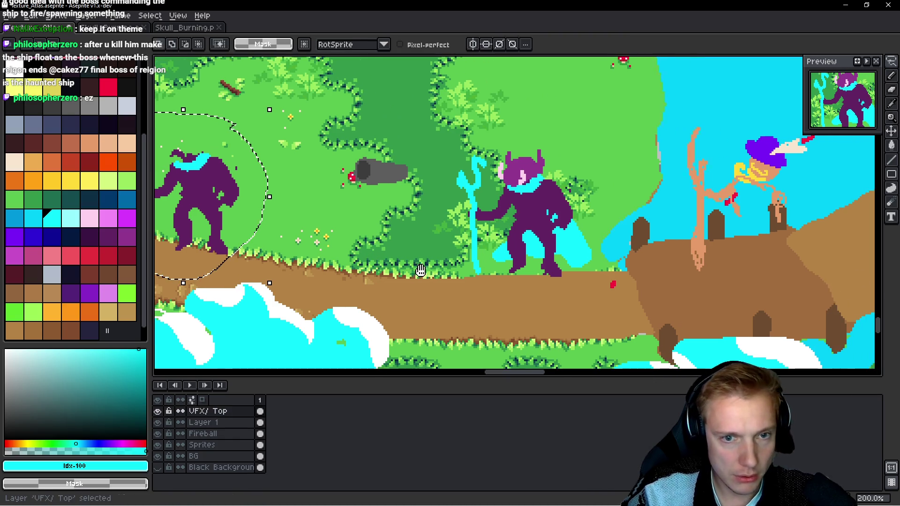
{"action": "mouse_move", "coordinate": [573, 163]}
{"action": "left_mouse_down"}
{"action": "mouse_move", "coordinate": [450, 262]}
{"action": "mouse_move", "coordinate": [572, 141]}
{"action": "left_mouse_up"}
{"action": "mouse_move", "coordinate": [530, 197]}
{"action": "left_mouse_down"}
{"action": "mouse_move", "coordinate": [225, 188]}
{"action": "mouse_move", "coordinate": [297, 193]}
{"action": "left_mouse_up"}
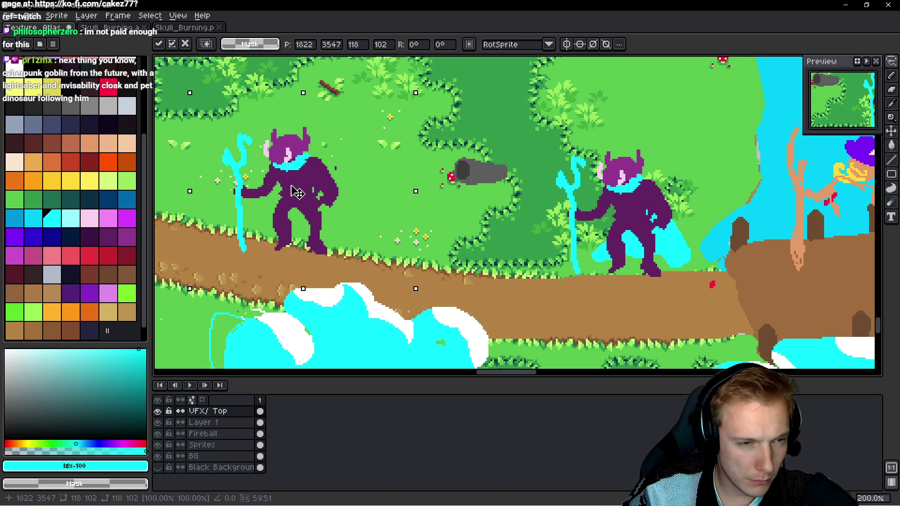
{"action": "key", "text": "Return"}
Step: On the Sprites layer, try copying the middle monster far left, then cancel the floating copy
{"action": "key", "text": "Down"}
{"action": "key", "text": "Down"}
{"action": "key", "text": "Down"}
{"action": "key", "text": "ctrl+d"}
{"action": "scroll", "coordinate": [567, 116], "scroll_direction": "right", "scroll_amount": 3}
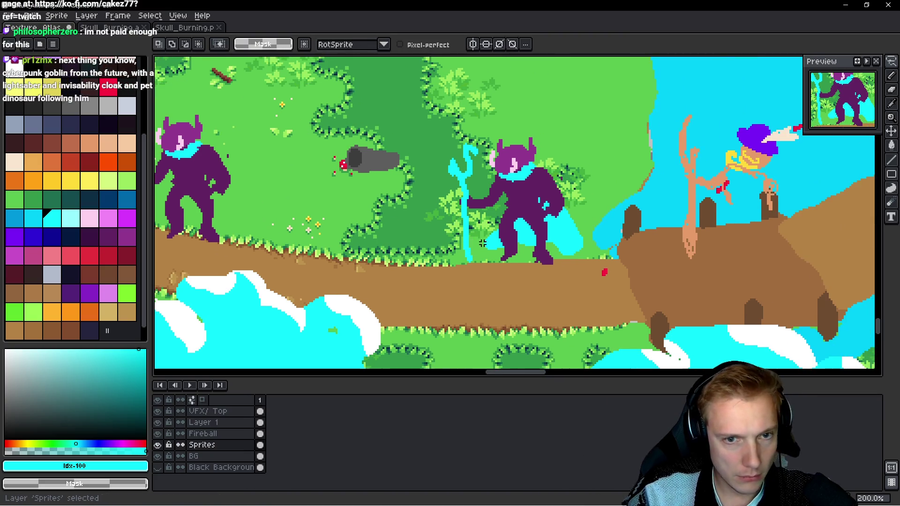
{"action": "mouse_move", "coordinate": [567, 115]}
{"action": "left_mouse_down"}
{"action": "mouse_move", "coordinate": [437, 254]}
{"action": "mouse_move", "coordinate": [586, 136]}
{"action": "mouse_move", "coordinate": [568, 117]}
{"action": "left_mouse_up"}
{"action": "left_click_drag", "start_coordinate": [525, 197], "coordinate": [284, 201]}
{"action": "key", "text": "Escape"}
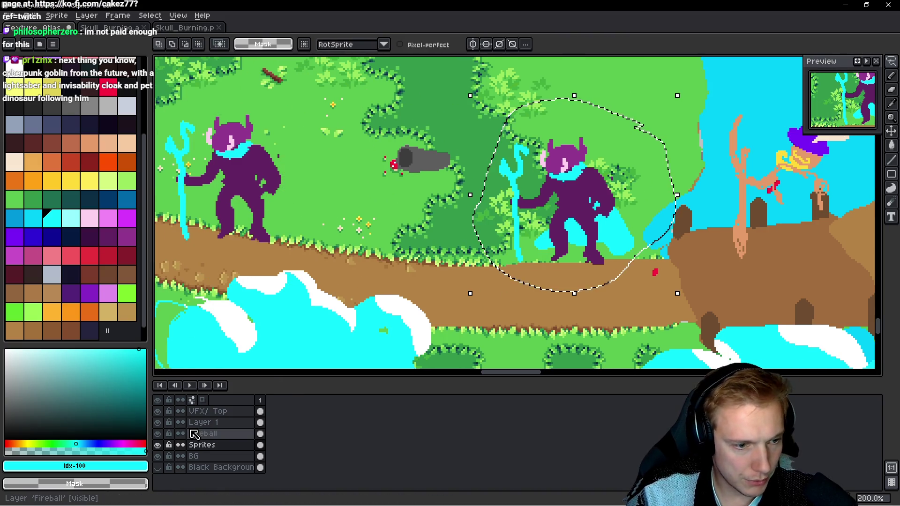
Step: On the Fireball layer, move the cyan cloak copy onto the left monster
{"action": "key", "text": "Up"}
{"action": "mouse_move", "coordinate": [610, 225]}
{"action": "left_mouse_down"}
{"action": "mouse_move", "coordinate": [352, 201]}
{"action": "mouse_move", "coordinate": [279, 208]}
{"action": "left_mouse_up"}
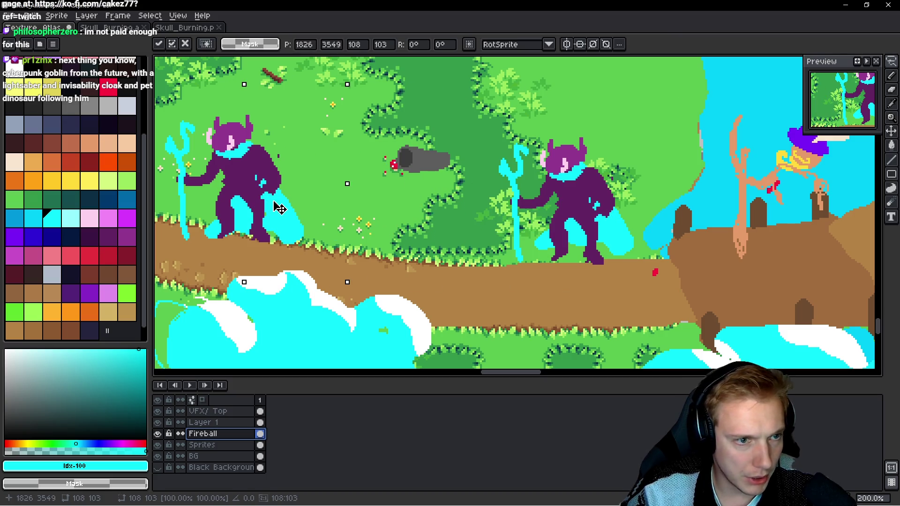
{"action": "scroll", "coordinate": [328, 206], "scroll_direction": "right", "scroll_amount": 5}
{"action": "key", "text": "Return"}
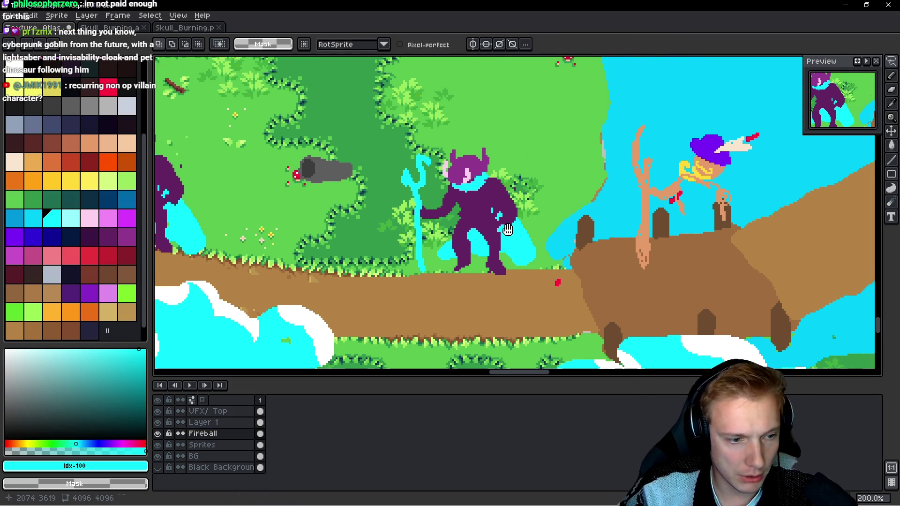
Step: Delete the middle monster's cyan cloak and select the grey smoke on the Fireball layer
{"action": "mouse_move", "coordinate": [516, 160]}
{"action": "left_mouse_down"}
{"action": "mouse_move", "coordinate": [546, 281]}
{"action": "mouse_move", "coordinate": [520, 199]}
{"action": "left_mouse_up"}
{"action": "key", "text": "Delete"}
{"action": "mouse_move", "coordinate": [303, 164]}
{"action": "left_mouse_down"}
{"action": "mouse_move", "coordinate": [281, 197]}
{"action": "mouse_move", "coordinate": [337, 141]}
{"action": "mouse_move", "coordinate": [373, 129]}
{"action": "mouse_move", "coordinate": [393, 178]}
{"action": "left_mouse_up"}
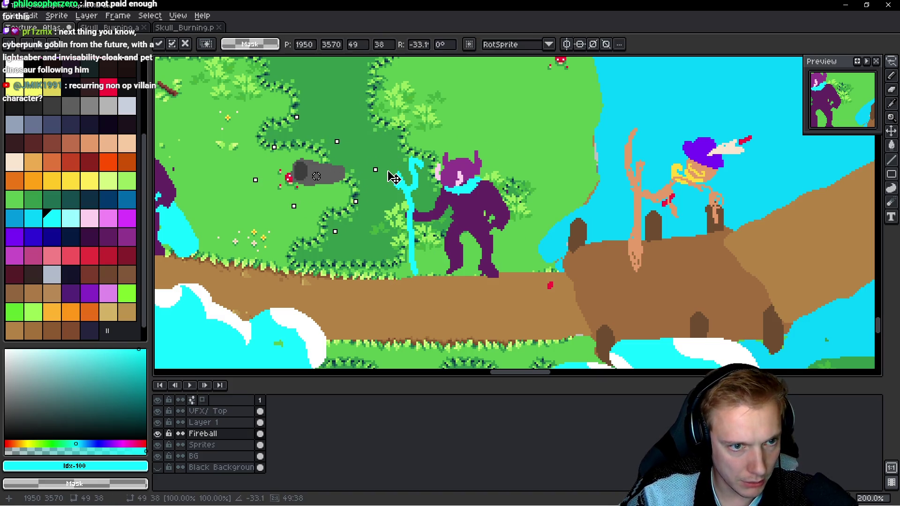
{"action": "left_click", "coordinate": [206, 422]}
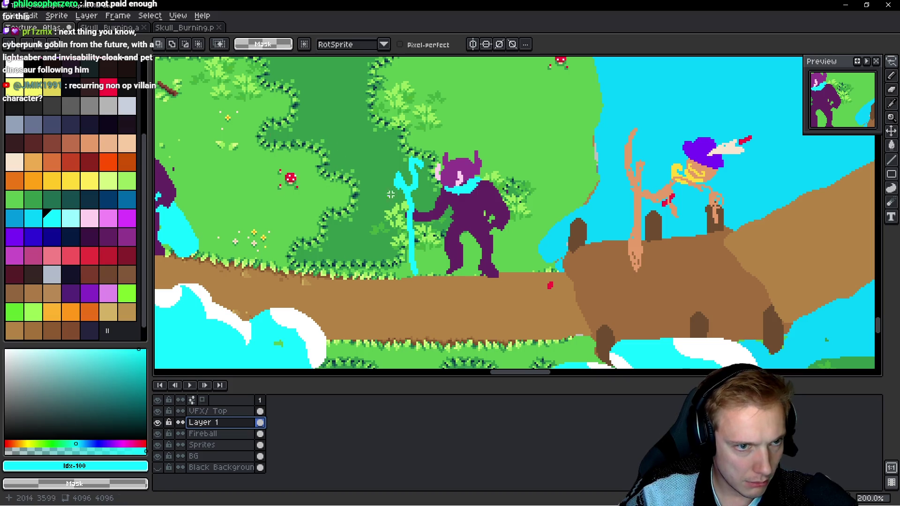
{"action": "left_click", "coordinate": [228, 445]}
{"action": "left_click", "coordinate": [226, 434]}
Step: Rotate the grey smoke about -63 degrees, enlarge it and drop it behind the monster's head
{"action": "key", "text": "ctrl+z"}
{"action": "mouse_move", "coordinate": [381, 175]}
{"action": "left_mouse_down"}
{"action": "mouse_move", "coordinate": [362, 209]}
{"action": "mouse_move", "coordinate": [312, 117]}
{"action": "mouse_move", "coordinate": [329, 75]}
{"action": "mouse_move", "coordinate": [330, 108]}
{"action": "left_mouse_up"}
{"action": "left_click_drag", "start_coordinate": [320, 179], "coordinate": [478, 202]}
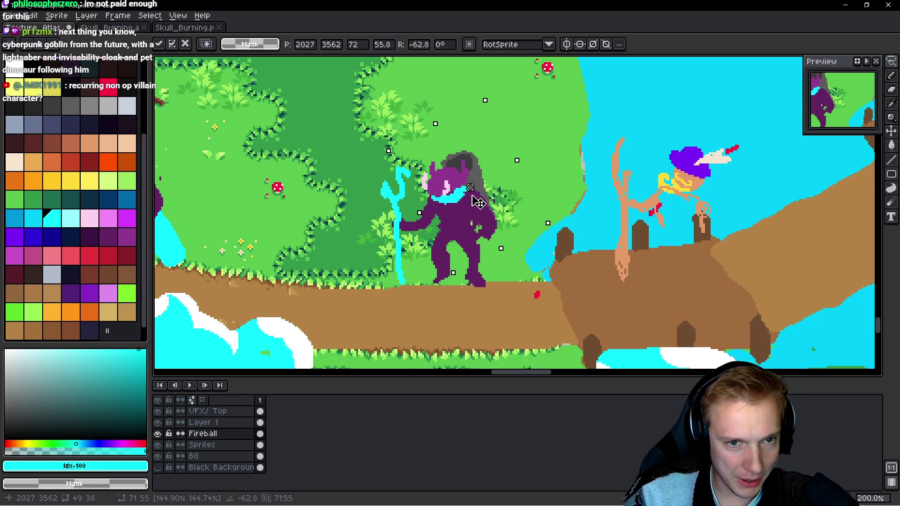
{"action": "key", "text": "ctrl+d"}
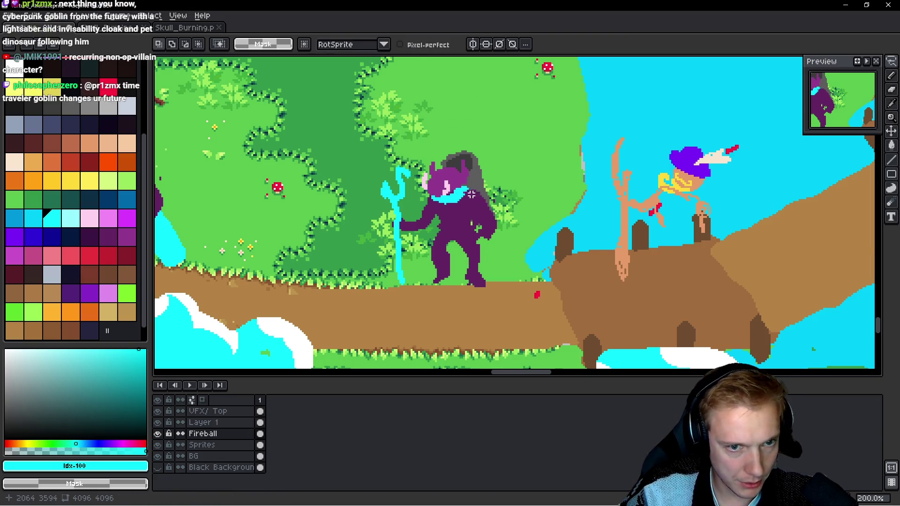
Step: On Layer 1, paint dark purple #622461 over the cyan scarf and leftover cyan face pixels
{"action": "scroll", "coordinate": [473, 197], "scroll_direction": "up", "scroll_amount": 1}
{"action": "left_click", "coordinate": [158, 434]}
{"action": "left_click", "coordinate": [158, 434]}
{"action": "left_click", "coordinate": [202, 423]}
{"action": "key", "text": "b"}
{"action": "left_click", "coordinate": [443, 208], "text": "alt"}
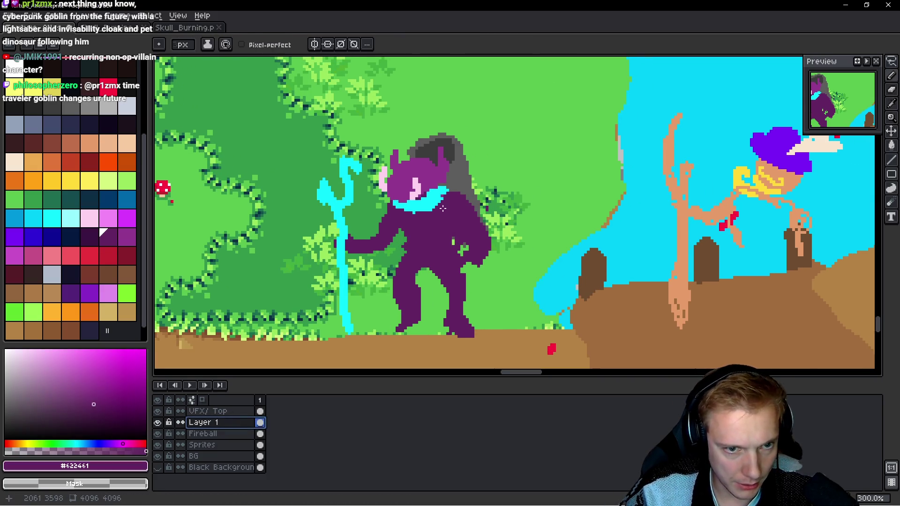
{"action": "scroll", "coordinate": [443, 208], "scroll_direction": "up", "scroll_amount": 4}
{"action": "mouse_move", "coordinate": [404, 186]}
{"action": "left_mouse_down"}
{"action": "mouse_move", "coordinate": [347, 221]}
{"action": "mouse_move", "coordinate": [331, 213]}
{"action": "left_mouse_up"}
{"action": "left_click", "coordinate": [417, 203]}
{"action": "left_click_drag", "start_coordinate": [473, 162], "coordinate": [428, 160]}
{"action": "scroll", "coordinate": [427, 159], "scroll_direction": "down", "scroll_amount": 4}
{"action": "scroll", "coordinate": [379, 186], "scroll_direction": "up", "scroll_amount": 2}
Step: Erase the whole cyan staff on the VFX/ Top layer
{"action": "key", "text": "alt+Up"}
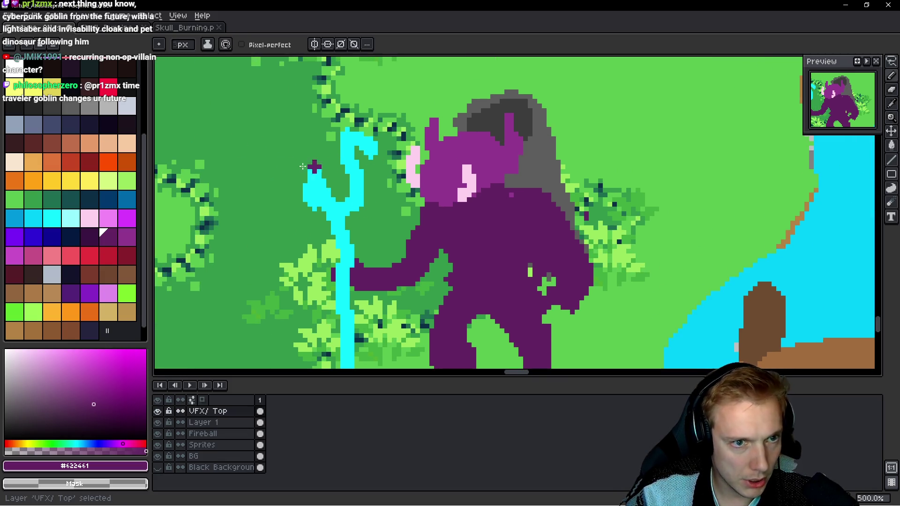
{"action": "key", "text": "e"}
{"action": "mouse_move", "coordinate": [358, 138]}
{"action": "left_mouse_down"}
{"action": "mouse_move", "coordinate": [314, 196]}
{"action": "mouse_move", "coordinate": [343, 281]}
{"action": "left_mouse_up"}
{"action": "scroll", "coordinate": [342, 282], "scroll_direction": "down", "scroll_amount": 3}
{"action": "left_click_drag", "start_coordinate": [342, 188], "coordinate": [347, 305]}
{"action": "scroll", "coordinate": [389, 270], "scroll_direction": "up", "scroll_amount": 2}
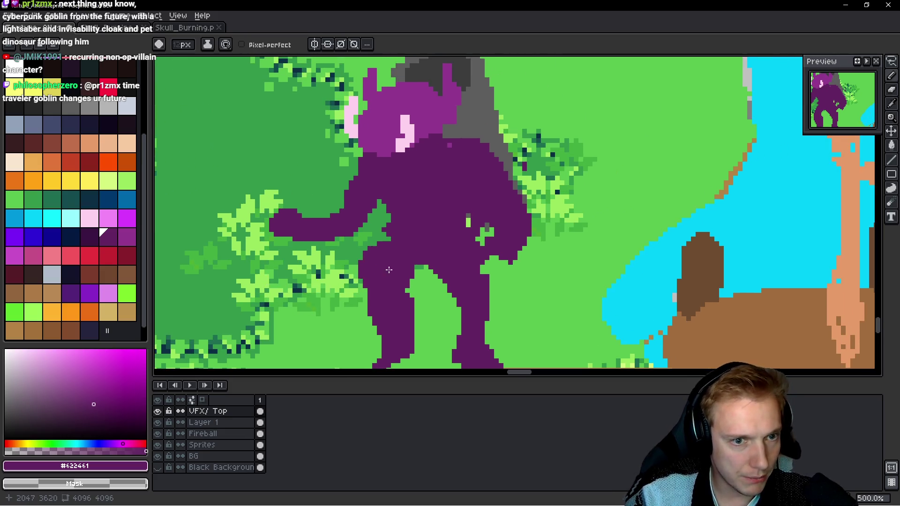
Step: Choose grey as the drawing colour and shrink the brush size
{"action": "left_click", "coordinate": [108, 106]}
{"action": "left_click", "coordinate": [189, 46]}
{"action": "scroll", "coordinate": [189, 46], "scroll_direction": "down", "scroll_amount": 5}
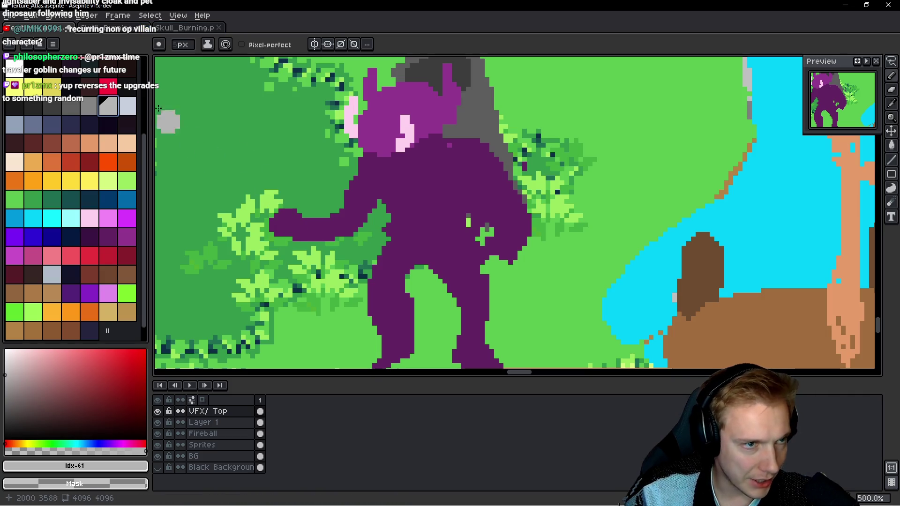
{"action": "scroll", "coordinate": [182, 44], "scroll_direction": "down", "scroll_amount": 5}
{"action": "scroll", "coordinate": [281, 181], "scroll_direction": "up", "scroll_amount": 3}
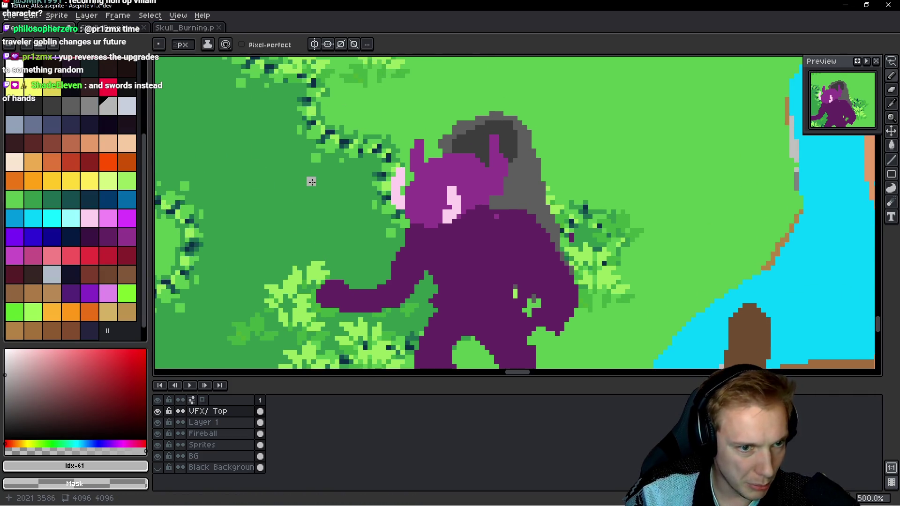
{"action": "scroll", "coordinate": [296, 157], "scroll_direction": "down", "scroll_amount": 3}
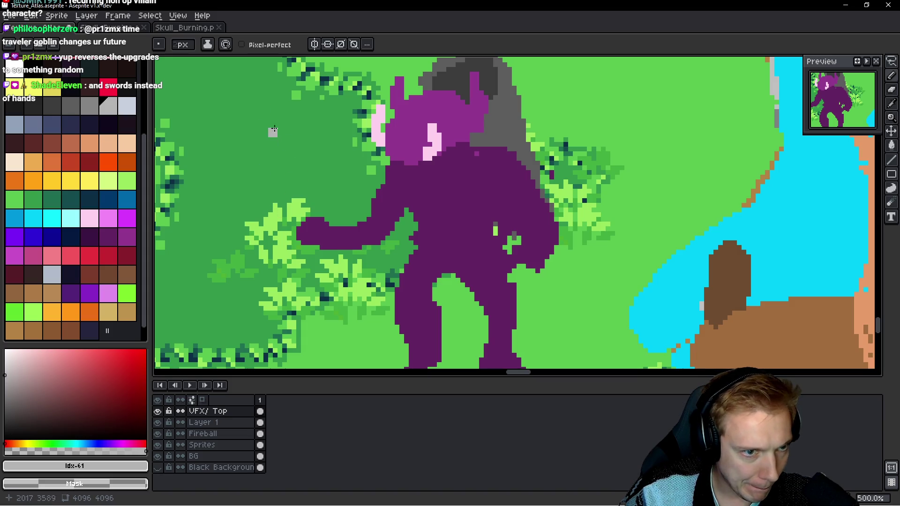
Step: Draw a thick grey curved sword above the monster's raised hand
{"action": "mouse_move", "coordinate": [273, 77]}
{"action": "left_mouse_down"}
{"action": "mouse_move", "coordinate": [274, 162]}
{"action": "mouse_move", "coordinate": [303, 203]}
{"action": "left_mouse_up"}
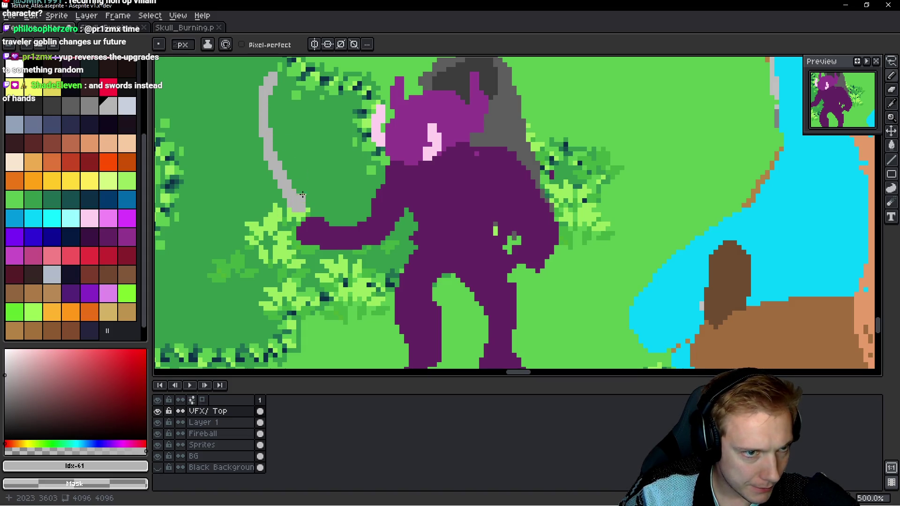
{"action": "left_click_drag", "start_coordinate": [278, 81], "coordinate": [283, 176]}
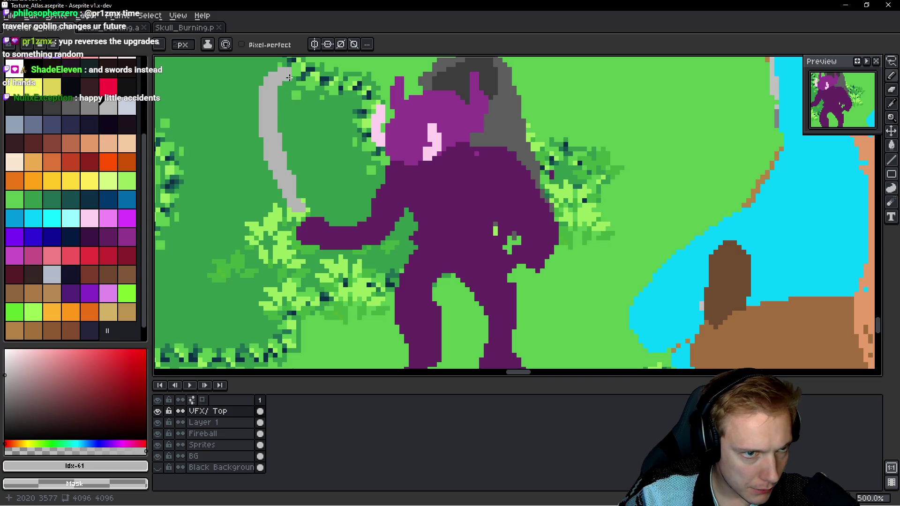
{"action": "left_click_drag", "start_coordinate": [282, 104], "coordinate": [283, 140]}
{"action": "left_click", "coordinate": [316, 204]}
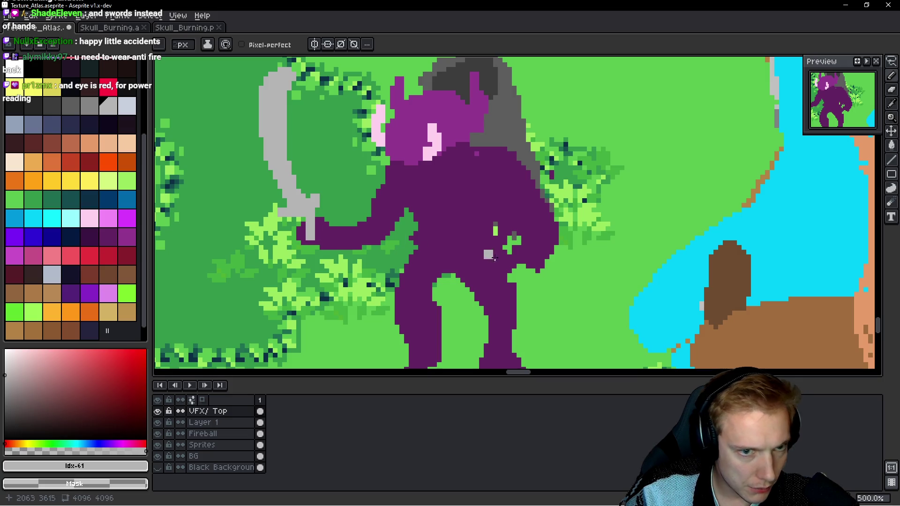
Step: Draw a wide grey diagonal blade slung across the monster's body
{"action": "mouse_move", "coordinate": [532, 267]}
{"action": "left_mouse_down"}
{"action": "mouse_move", "coordinate": [490, 246]}
{"action": "mouse_move", "coordinate": [423, 187]}
{"action": "left_mouse_up"}
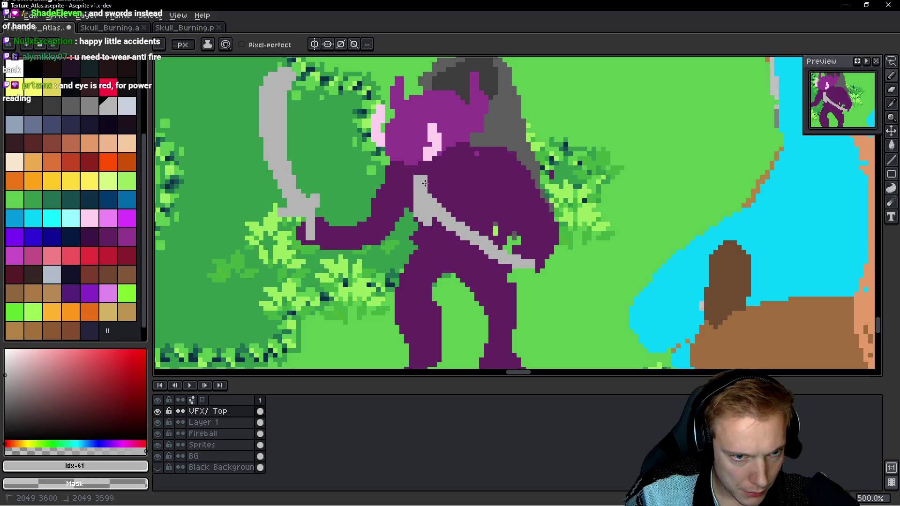
{"action": "left_click_drag", "start_coordinate": [426, 226], "coordinate": [481, 259]}
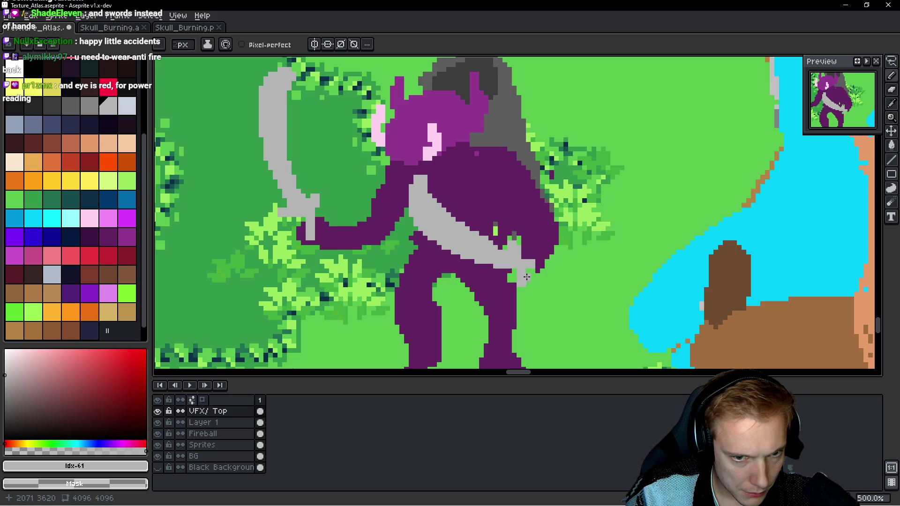
{"action": "scroll", "coordinate": [543, 255], "scroll_direction": "down", "scroll_amount": 4}
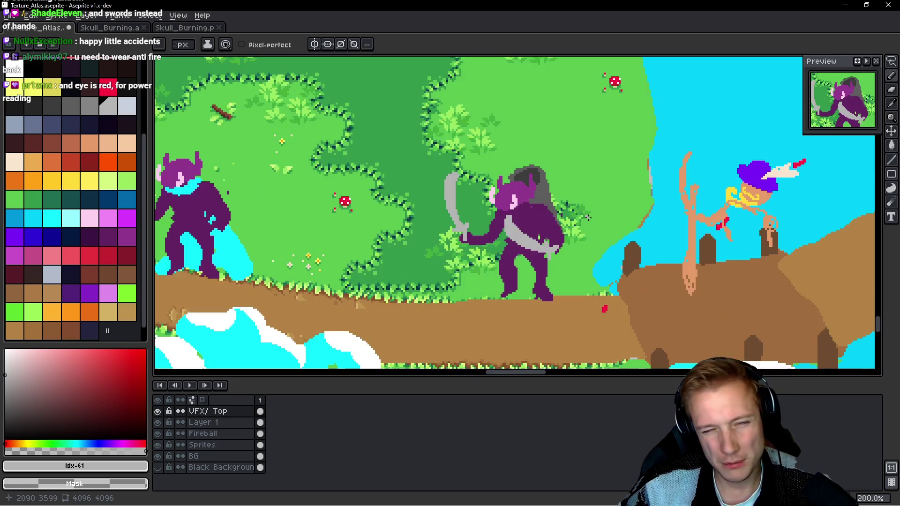
{"action": "scroll", "coordinate": [589, 217], "scroll_direction": "up", "scroll_amount": 3}
{"action": "scroll", "coordinate": [565, 219], "scroll_direction": "down", "scroll_amount": 3}
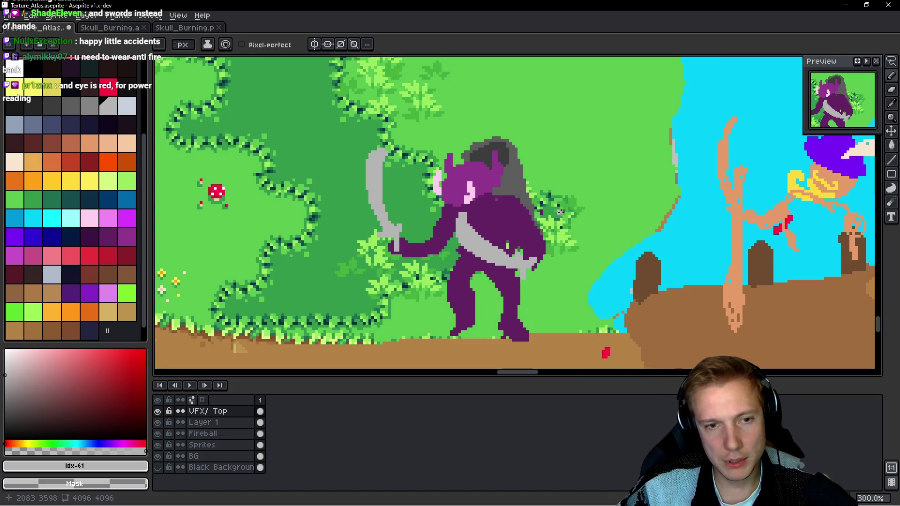
{"action": "scroll", "coordinate": [561, 213], "scroll_direction": "up", "scroll_amount": 1}
{"action": "scroll", "coordinate": [559, 211], "scroll_direction": "down", "scroll_amount": 1}
{"action": "scroll", "coordinate": [559, 211], "scroll_direction": "up", "scroll_amount": 2}
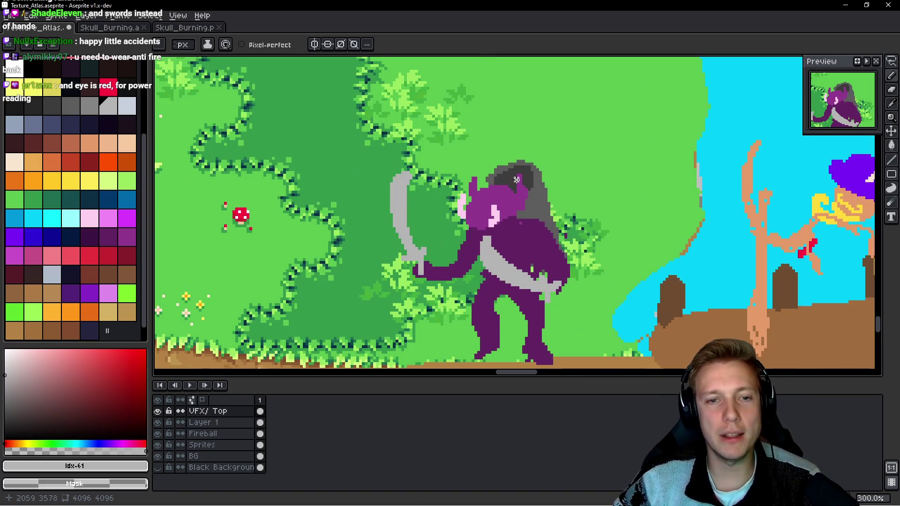
{"action": "scroll", "coordinate": [503, 166], "scroll_direction": "down", "scroll_amount": 2}
{"action": "scroll", "coordinate": [506, 164], "scroll_direction": "up", "scroll_amount": 1}
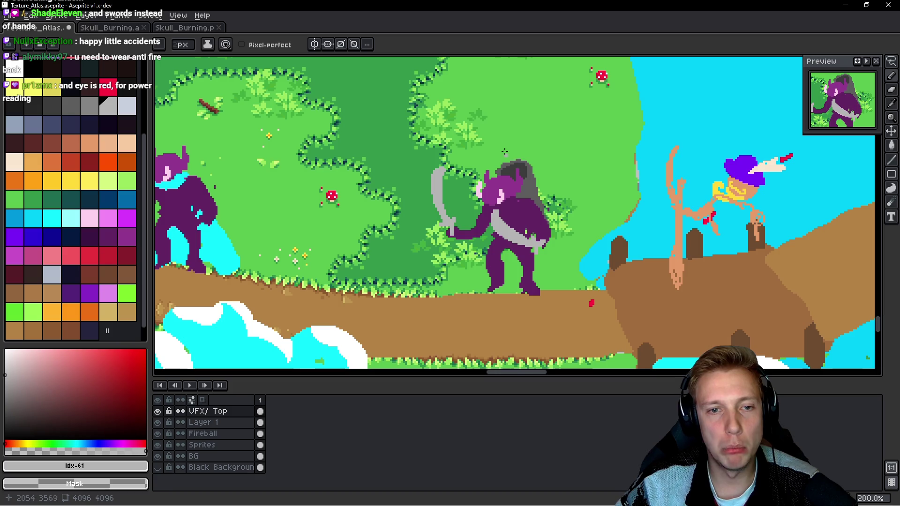
{"action": "scroll", "coordinate": [510, 158], "scroll_direction": "down", "scroll_amount": 2}
{"action": "scroll", "coordinate": [349, 116], "scroll_direction": "down", "scroll_amount": 1}
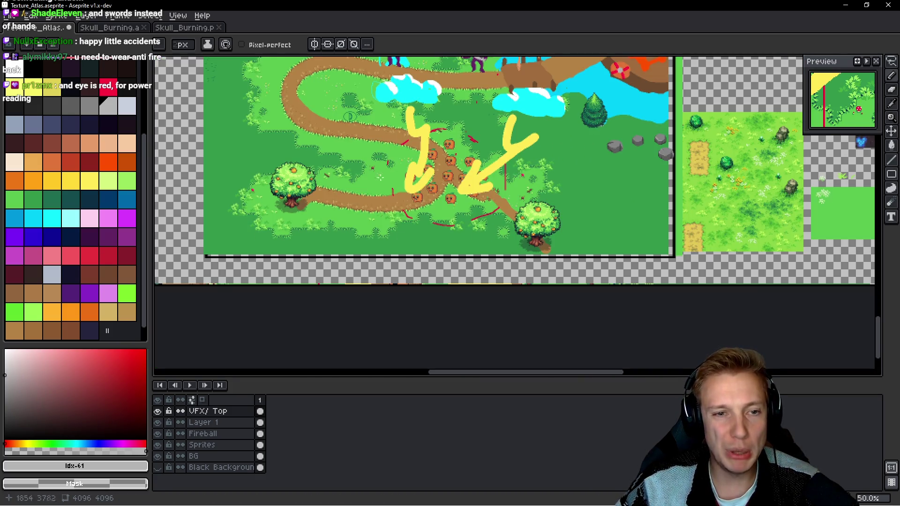
{"action": "scroll", "coordinate": [380, 155], "scroll_direction": "up", "scroll_amount": 1}
{"action": "scroll", "coordinate": [403, 183], "scroll_direction": "up", "scroll_amount": 3}
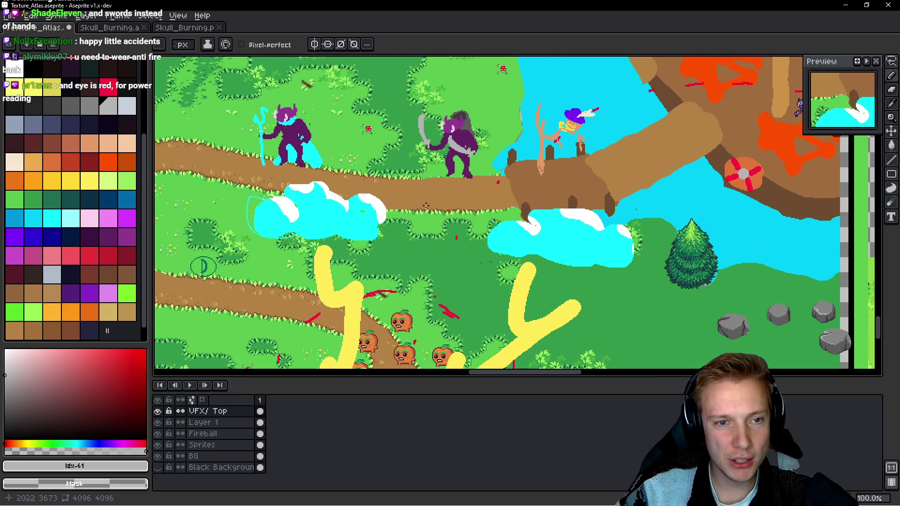
{"action": "scroll", "coordinate": [426, 205], "scroll_direction": "up", "scroll_amount": 1}
{"action": "mouse_move", "coordinate": [347, 118]}
{"action": "left_mouse_down"}
{"action": "mouse_move", "coordinate": [329, 265]}
{"action": "mouse_move", "coordinate": [500, 304]}
{"action": "left_mouse_up"}
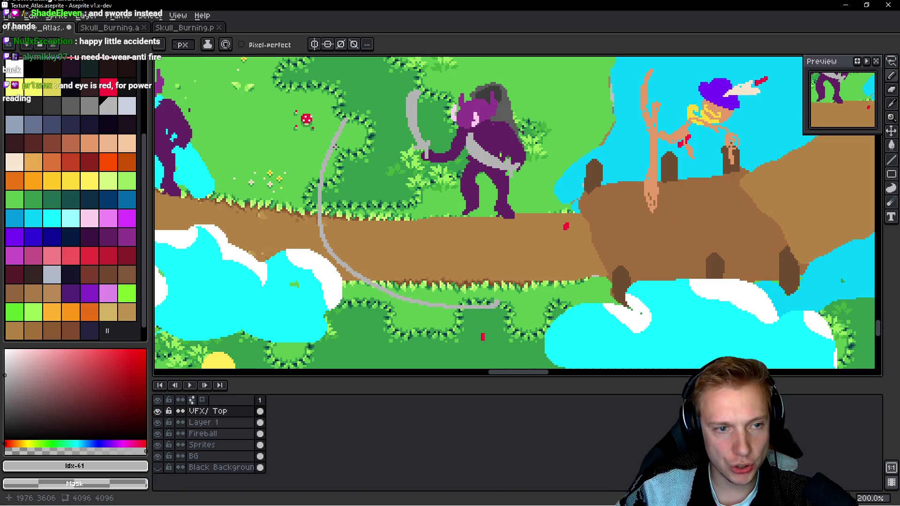
Step: Sketch grey curved strokes along the bridge on the VFX/ Top layer
{"action": "left_click_drag", "start_coordinate": [341, 147], "coordinate": [521, 278]}
{"action": "left_click_drag", "start_coordinate": [406, 268], "coordinate": [463, 255]}
{"action": "left_click", "coordinate": [349, 243]}
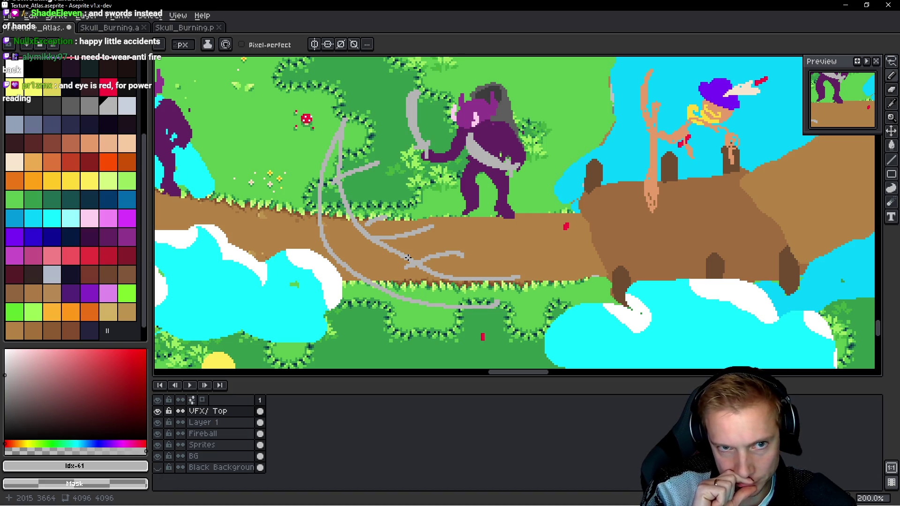
{"action": "scroll", "coordinate": [469, 188], "scroll_direction": "up", "scroll_amount": 3}
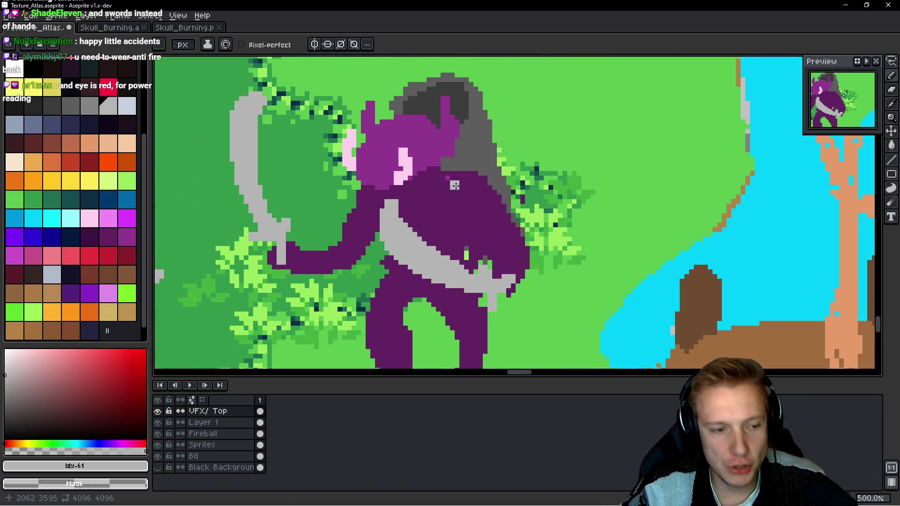
Step: On Layer 1, paint a wide grey blade band across the purple body and beside the leg
{"action": "left_click", "coordinate": [430, 202], "text": "ctrl"}
{"action": "scroll", "coordinate": [429, 202], "scroll_direction": "up", "scroll_amount": 2}
{"action": "mouse_move", "coordinate": [427, 175]}
{"action": "left_mouse_down"}
{"action": "mouse_move", "coordinate": [516, 187]}
{"action": "mouse_move", "coordinate": [444, 228]}
{"action": "left_mouse_up"}
{"action": "mouse_move", "coordinate": [511, 188]}
{"action": "left_mouse_down"}
{"action": "mouse_move", "coordinate": [361, 195]}
{"action": "mouse_move", "coordinate": [272, 174]}
{"action": "mouse_move", "coordinate": [408, 206]}
{"action": "left_mouse_up"}
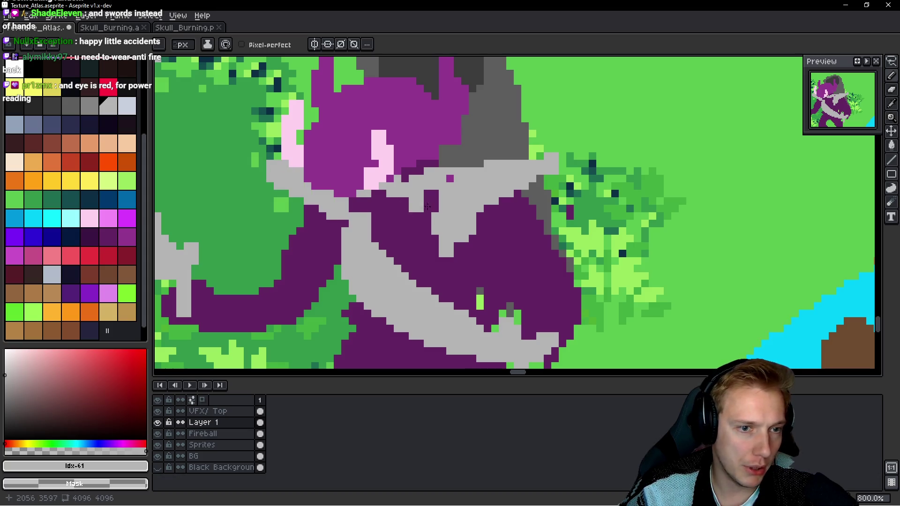
{"action": "mouse_move", "coordinate": [478, 208]}
{"action": "left_mouse_down"}
{"action": "mouse_move", "coordinate": [462, 265]}
{"action": "mouse_move", "coordinate": [413, 211]}
{"action": "left_mouse_up"}
{"action": "scroll", "coordinate": [446, 203], "scroll_direction": "down", "scroll_amount": 5}
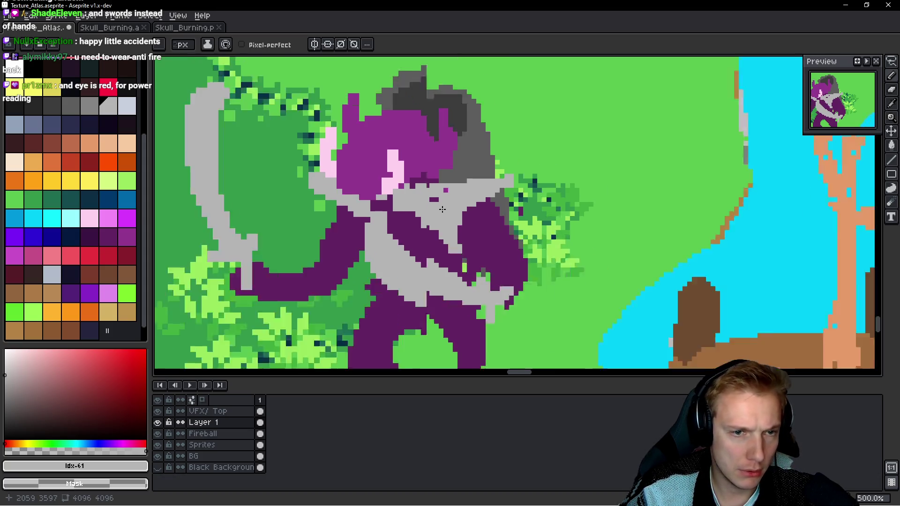
{"action": "scroll", "coordinate": [440, 203], "scroll_direction": "up", "scroll_amount": 5}
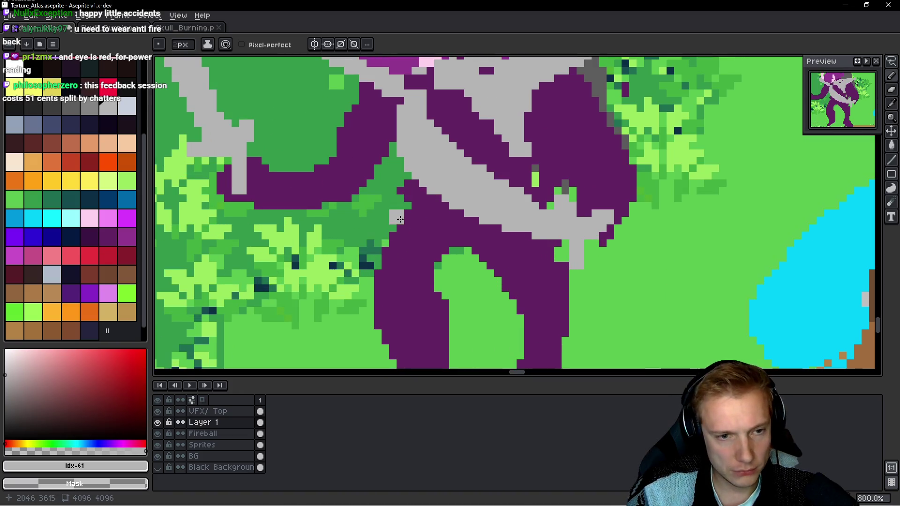
{"action": "left_click_drag", "start_coordinate": [413, 203], "coordinate": [388, 148]}
{"action": "mouse_move", "coordinate": [502, 197]}
{"action": "left_mouse_down"}
{"action": "mouse_move", "coordinate": [530, 221]}
{"action": "mouse_move", "coordinate": [502, 259]}
{"action": "left_mouse_up"}
Step: Undo the last three grey pencil strokes, reverting those blade pixels to purple
{"action": "key", "text": "ctrl+z"}
{"action": "key", "text": "ctrl+z"}
{"action": "key", "text": "ctrl+z"}
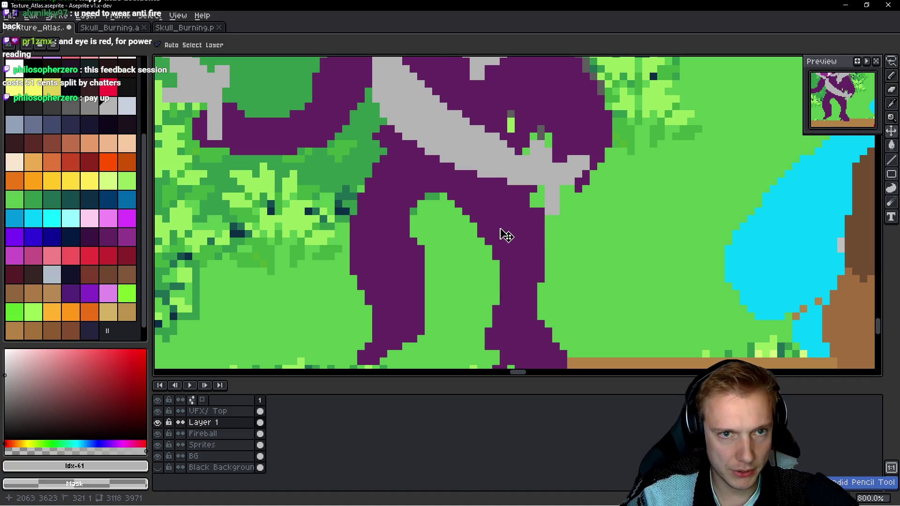
{"action": "key", "text": "ctrl+z"}
{"action": "key", "text": "ctrl+z"}
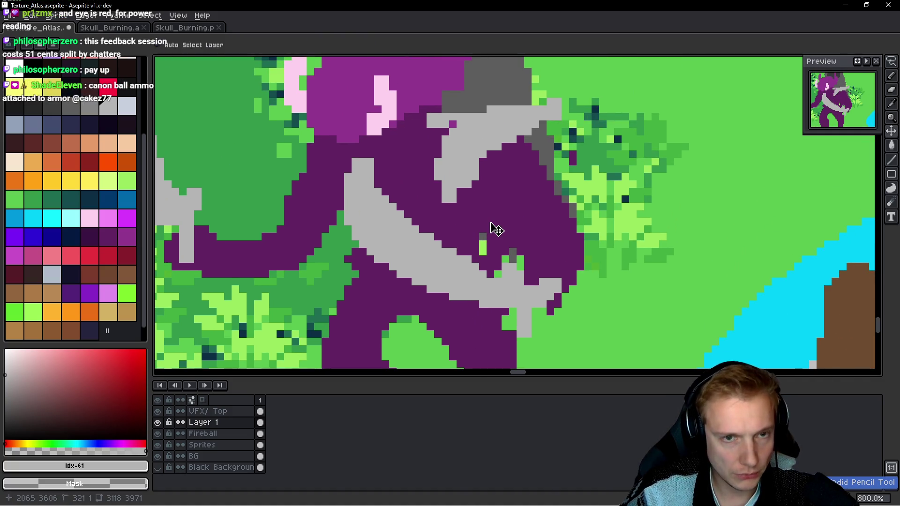
{"action": "key", "text": "ctrl+z"}
{"action": "key", "text": "ctrl+z"}
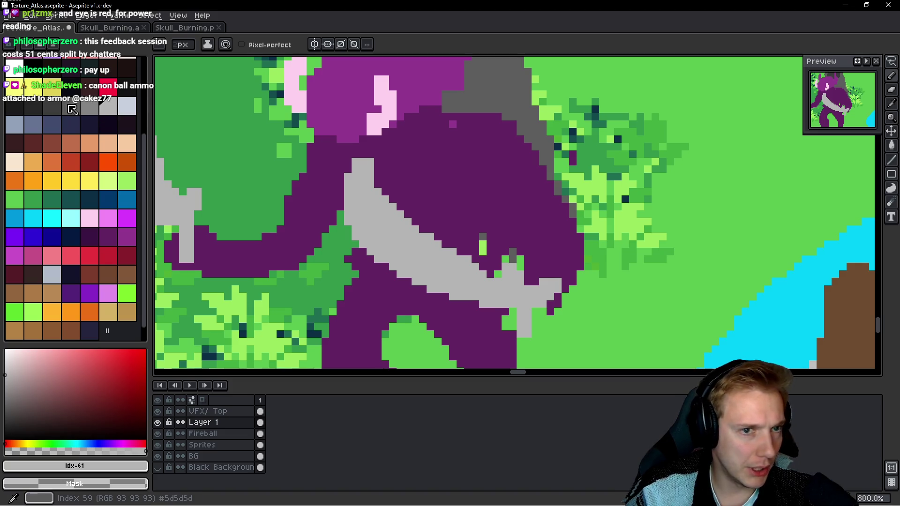
{"action": "left_click", "coordinate": [127, 105]}
Step: Paint light blue-grey armour on the shoulders, a chest strap, blade edges and body trim
{"action": "mouse_move", "coordinate": [436, 124]}
{"action": "left_mouse_down"}
{"action": "mouse_move", "coordinate": [457, 116]}
{"action": "mouse_move", "coordinate": [488, 136]}
{"action": "mouse_move", "coordinate": [434, 138]}
{"action": "left_mouse_up"}
{"action": "mouse_move", "coordinate": [329, 144]}
{"action": "left_mouse_down"}
{"action": "mouse_move", "coordinate": [263, 117]}
{"action": "mouse_move", "coordinate": [300, 133]}
{"action": "left_mouse_up"}
{"action": "left_click_drag", "start_coordinate": [477, 163], "coordinate": [418, 222]}
{"action": "left_click_drag", "start_coordinate": [345, 158], "coordinate": [451, 246]}
{"action": "left_click_drag", "start_coordinate": [366, 318], "coordinate": [397, 267]}
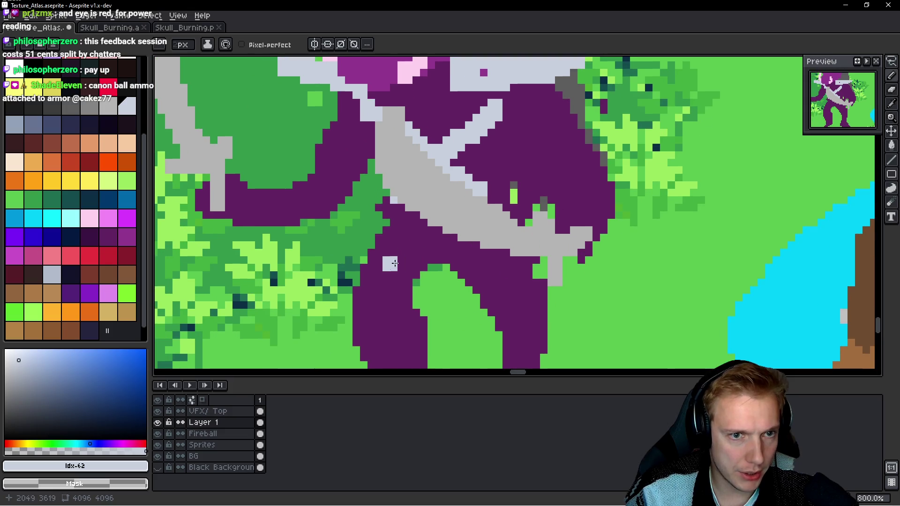
{"action": "left_click_drag", "start_coordinate": [501, 253], "coordinate": [556, 319]}
{"action": "left_click_drag", "start_coordinate": [530, 260], "coordinate": [549, 286]}
{"action": "left_click_drag", "start_coordinate": [390, 225], "coordinate": [376, 266]}
{"action": "mouse_move", "coordinate": [314, 132]}
{"action": "left_mouse_down"}
{"action": "mouse_move", "coordinate": [327, 120]}
{"action": "mouse_move", "coordinate": [309, 171]}
{"action": "left_mouse_up"}
{"action": "left_click_drag", "start_coordinate": [576, 112], "coordinate": [610, 169]}
Step: Cover both feet in light blue-grey as armoured boots
{"action": "scroll", "coordinate": [603, 165], "scroll_direction": "down", "scroll_amount": 5}
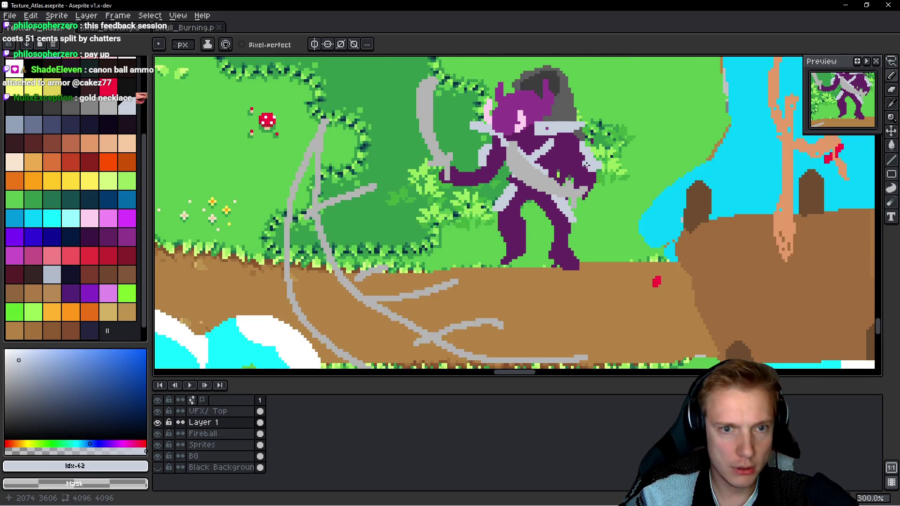
{"action": "scroll", "coordinate": [561, 284], "scroll_direction": "up", "scroll_amount": 5}
{"action": "scroll", "coordinate": [561, 284], "scroll_direction": "down", "scroll_amount": 2}
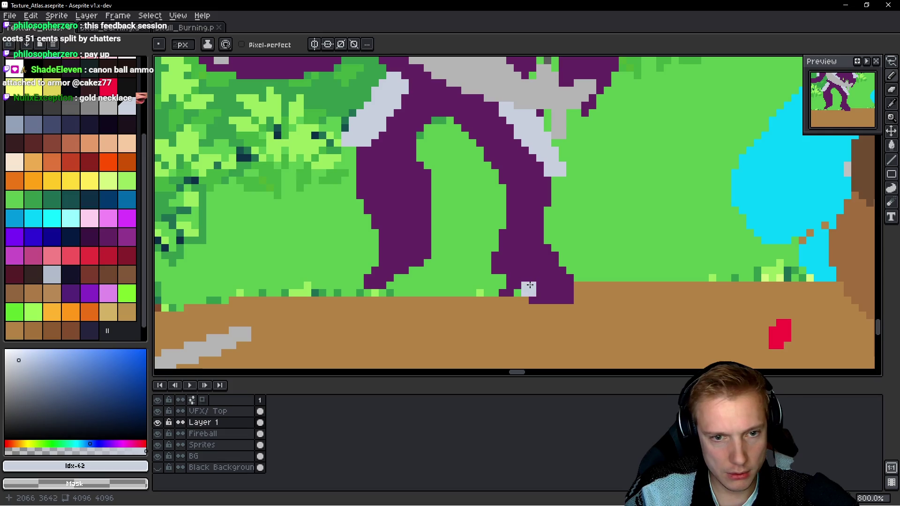
{"action": "mouse_move", "coordinate": [494, 266]}
{"action": "left_mouse_down"}
{"action": "mouse_move", "coordinate": [537, 293]}
{"action": "mouse_move", "coordinate": [511, 272]}
{"action": "left_mouse_up"}
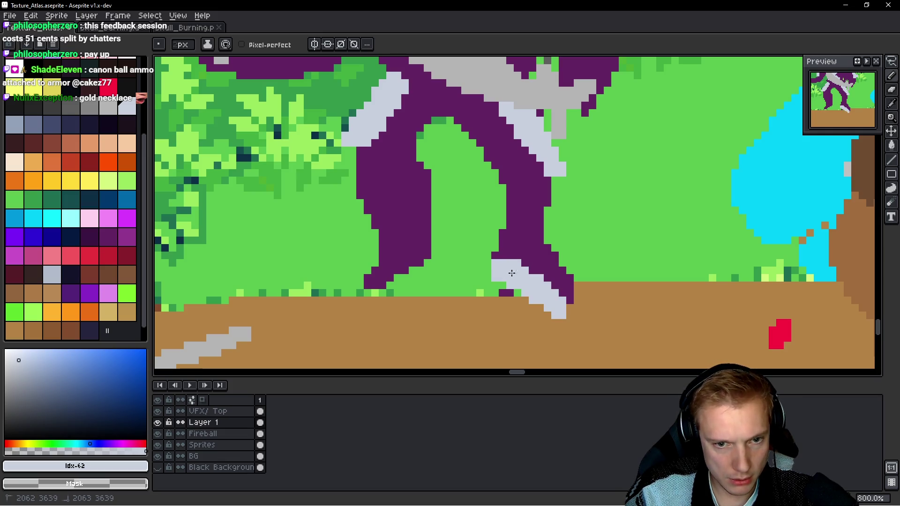
{"action": "key", "text": "ctrl+z"}
{"action": "left_click_drag", "start_coordinate": [573, 288], "coordinate": [525, 281]}
{"action": "mouse_move", "coordinate": [549, 246]}
{"action": "left_mouse_down"}
{"action": "mouse_move", "coordinate": [482, 263]}
{"action": "mouse_move", "coordinate": [491, 280]}
{"action": "left_mouse_up"}
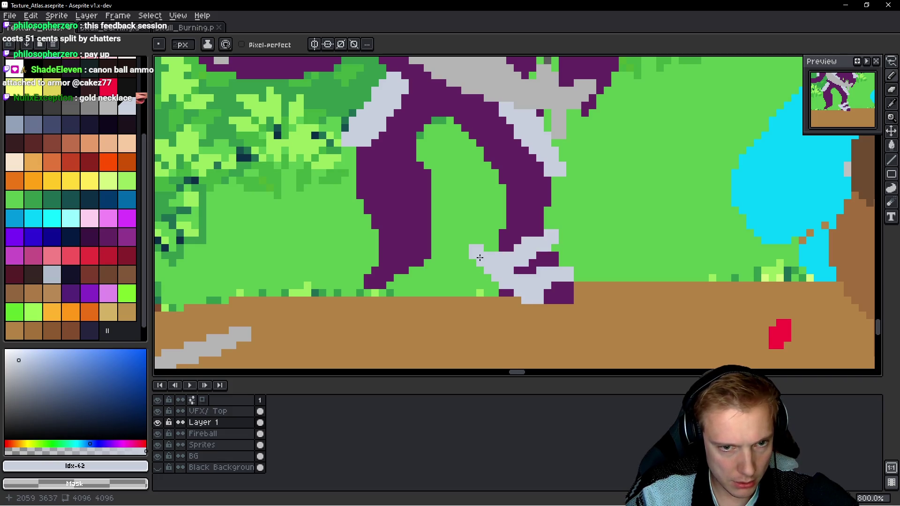
{"action": "mouse_move", "coordinate": [434, 247]}
{"action": "left_mouse_down"}
{"action": "mouse_move", "coordinate": [406, 259]}
{"action": "mouse_move", "coordinate": [392, 279]}
{"action": "left_mouse_up"}
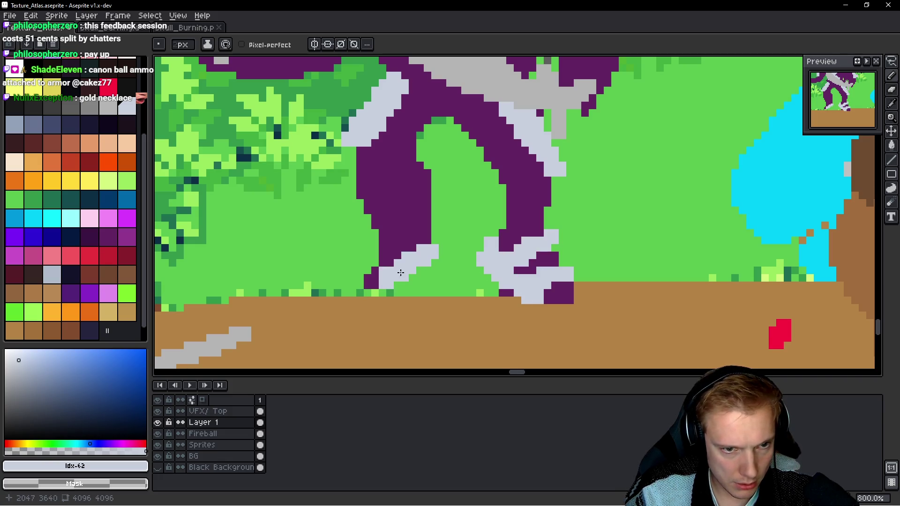
{"action": "mouse_move", "coordinate": [426, 246]}
{"action": "left_mouse_down"}
{"action": "mouse_move", "coordinate": [368, 282]}
{"action": "mouse_move", "coordinate": [415, 213]}
{"action": "mouse_move", "coordinate": [386, 240]}
{"action": "left_mouse_up"}
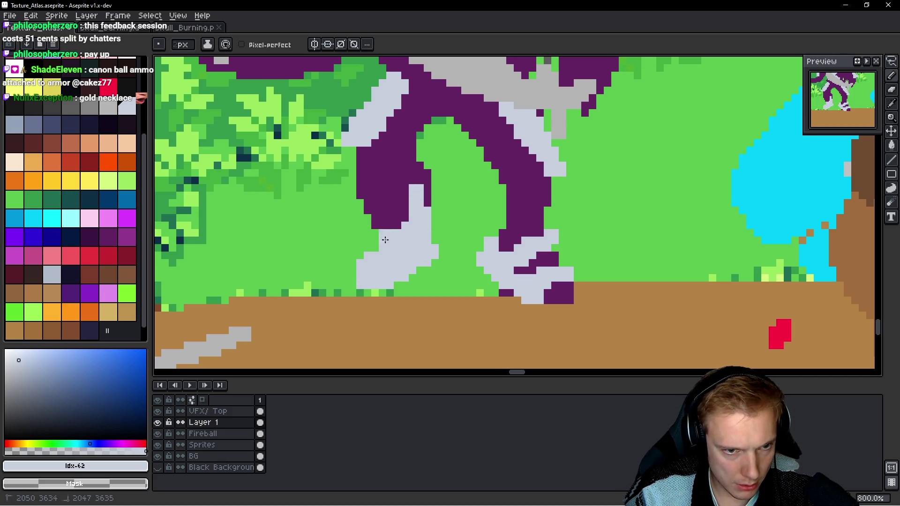
{"action": "mouse_move", "coordinate": [514, 259]}
{"action": "left_mouse_down"}
{"action": "mouse_move", "coordinate": [522, 266]}
{"action": "mouse_move", "coordinate": [527, 237]}
{"action": "mouse_move", "coordinate": [553, 244]}
{"action": "left_mouse_up"}
{"action": "left_click", "coordinate": [560, 288]}
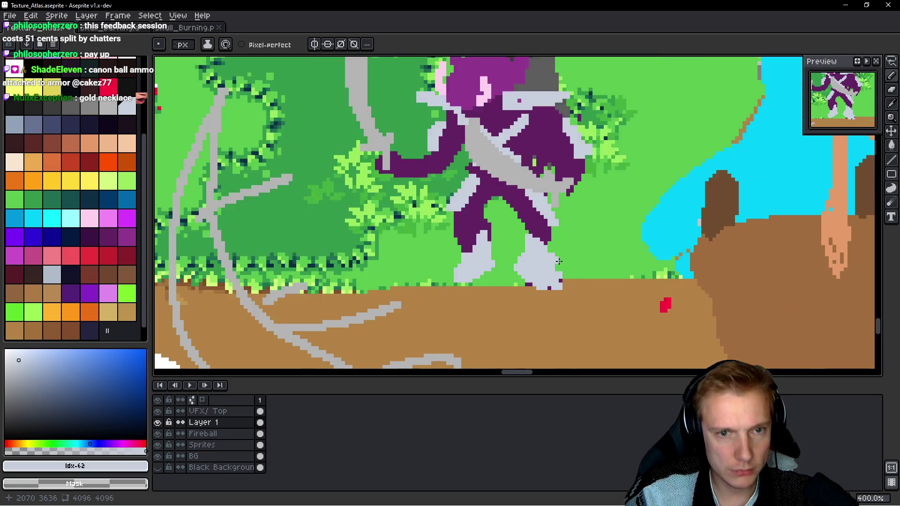
Step: Draw a thick yellow necklace down across the monster's chest
{"action": "scroll", "coordinate": [558, 277], "scroll_direction": "down", "scroll_amount": 4}
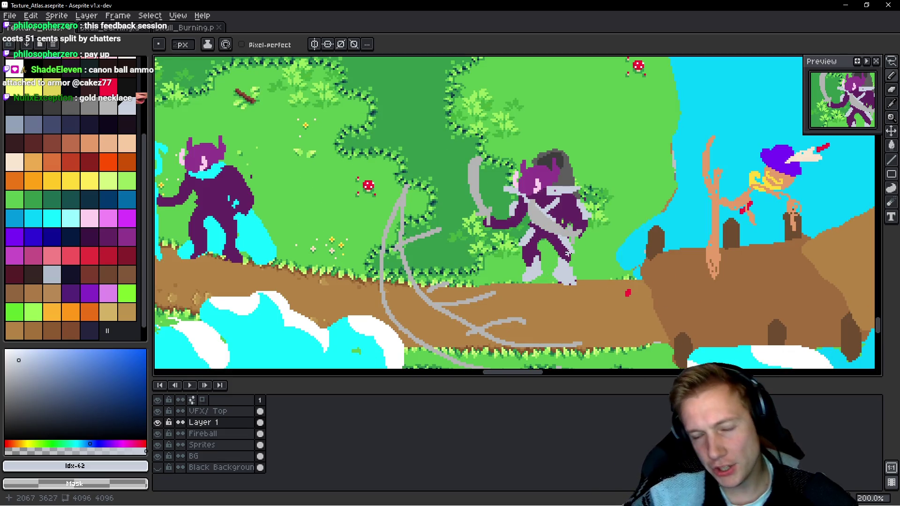
{"action": "scroll", "coordinate": [466, 221], "scroll_direction": "up", "scroll_amount": 3}
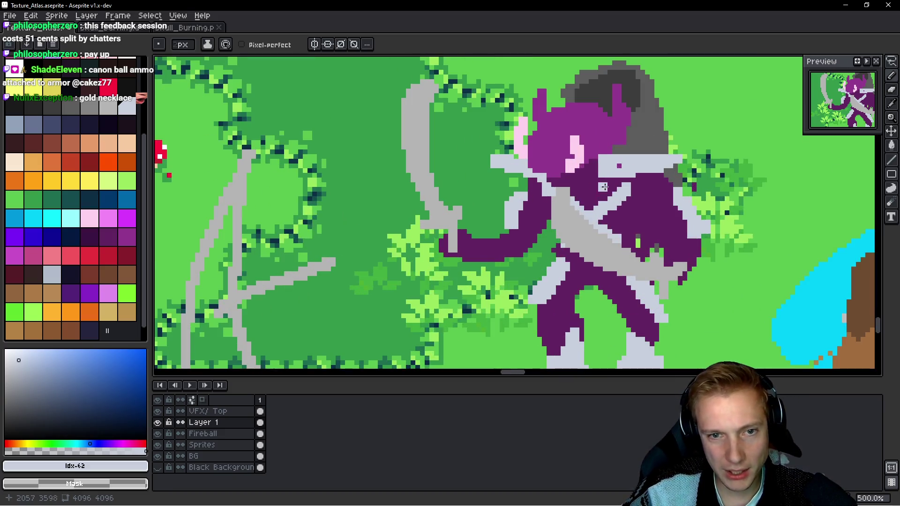
{"action": "left_click", "coordinate": [86, 180]}
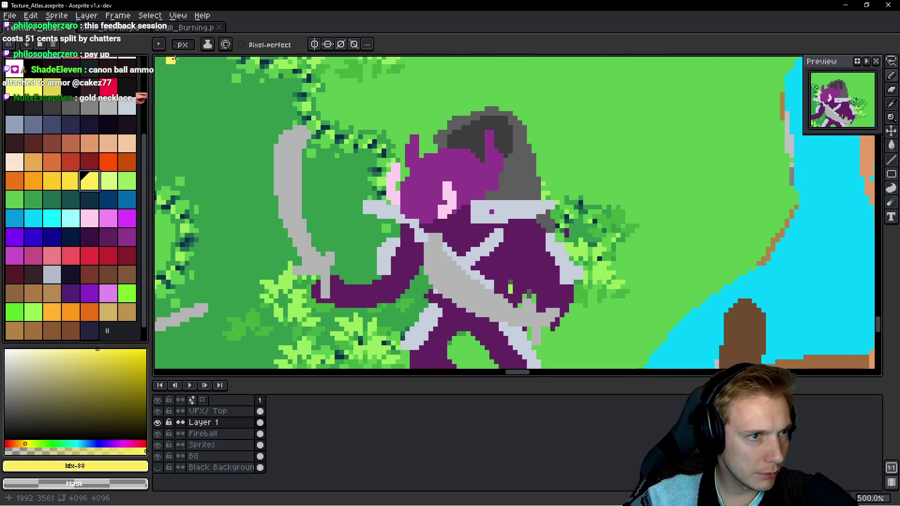
{"action": "scroll", "coordinate": [515, 216], "scroll_direction": "up", "scroll_amount": 2}
{"action": "mouse_move", "coordinate": [451, 213]}
{"action": "left_mouse_down"}
{"action": "mouse_move", "coordinate": [426, 272]}
{"action": "mouse_move", "coordinate": [395, 266]}
{"action": "left_mouse_up"}
{"action": "scroll", "coordinate": [426, 271], "scroll_direction": "up", "scroll_amount": 2}
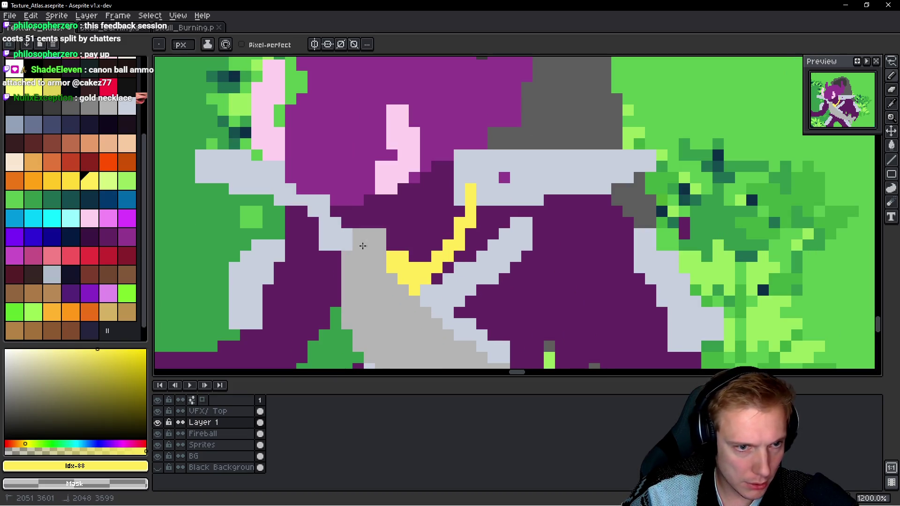
{"action": "mouse_move", "coordinate": [472, 190]}
{"action": "left_mouse_down"}
{"action": "mouse_move", "coordinate": [448, 164]}
{"action": "mouse_move", "coordinate": [436, 244]}
{"action": "left_mouse_up"}
{"action": "scroll", "coordinate": [496, 202], "scroll_direction": "down", "scroll_amount": 7}
Step: Pan the view over the scene and pick dark navy as the drawing colour
{"action": "mouse_move", "coordinate": [497, 202]}
{"action": "left_mouse_down"}
{"action": "mouse_move", "coordinate": [501, 167]}
{"action": "mouse_move", "coordinate": [727, 187]}
{"action": "mouse_move", "coordinate": [683, 198]}
{"action": "left_mouse_up"}
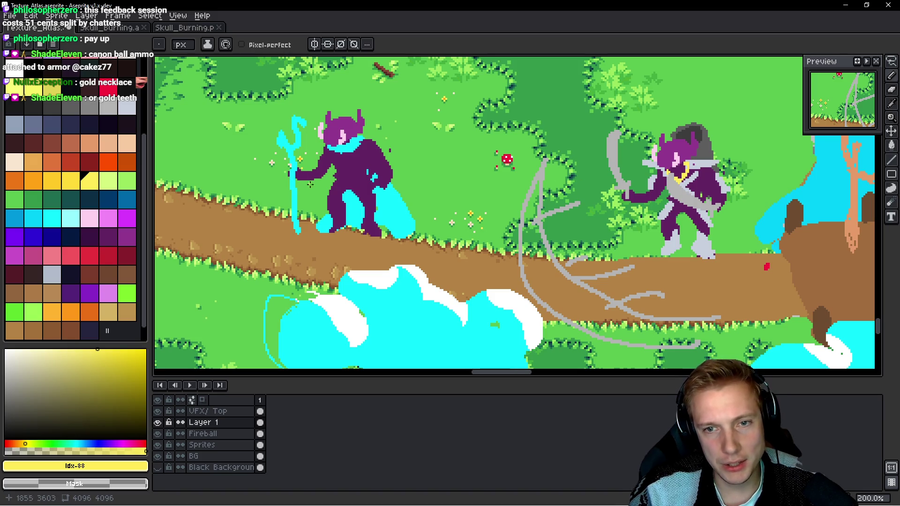
{"action": "scroll", "coordinate": [509, 196], "scroll_direction": "right", "scroll_amount": 5}
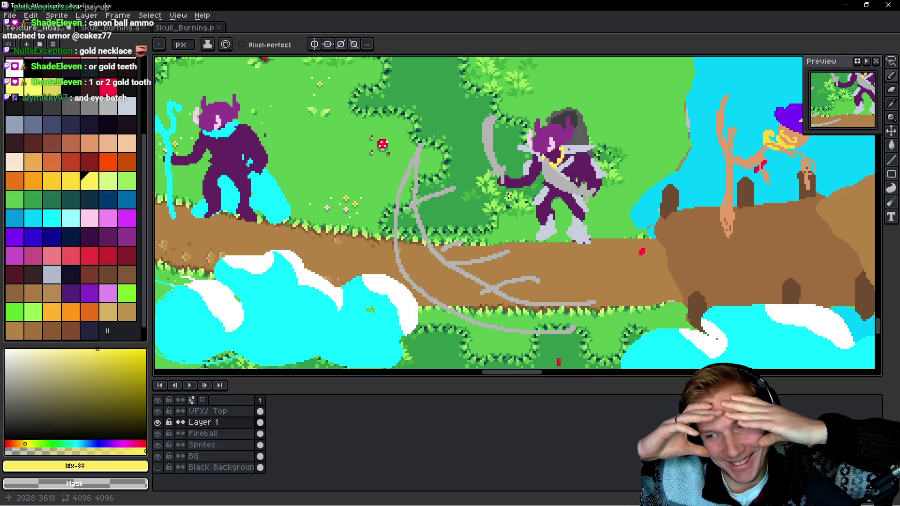
{"action": "scroll", "coordinate": [522, 196], "scroll_direction": "up", "scroll_amount": 4}
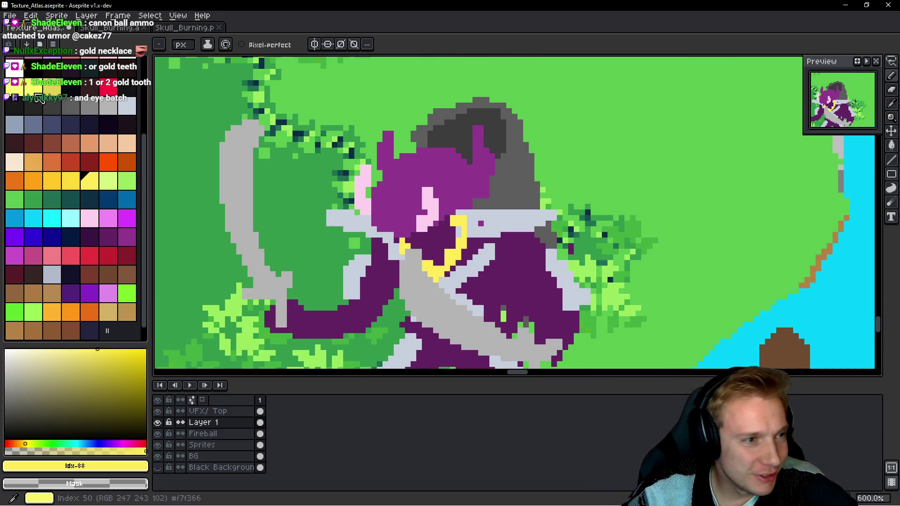
{"action": "scroll", "coordinate": [42, 99], "scroll_direction": "up", "scroll_amount": 3}
{"action": "left_click", "coordinate": [337, 142], "text": "alt"}
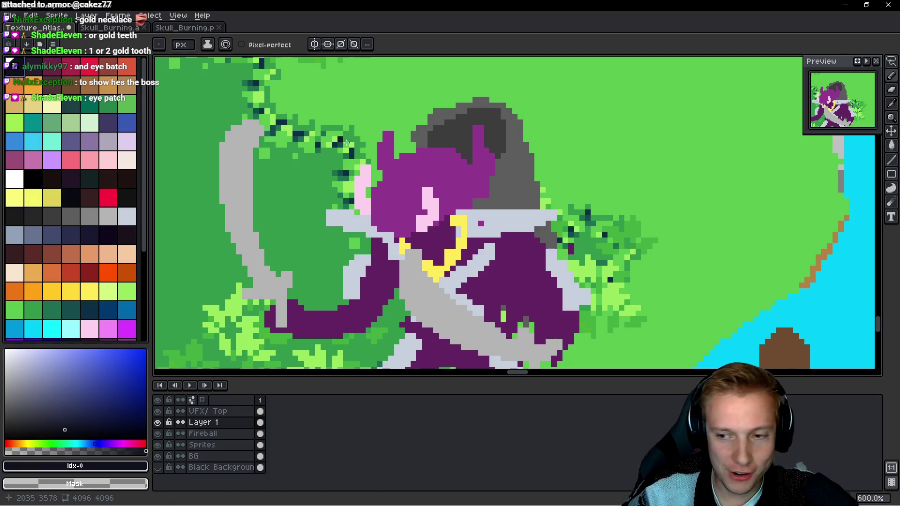
Step: Paint a dark navy block over the monster's eye and touch up stray dark pixels with purple
{"action": "scroll", "coordinate": [337, 142], "scroll_direction": "up", "scroll_amount": 2}
{"action": "scroll", "coordinate": [515, 214], "scroll_direction": "up", "scroll_amount": 2}
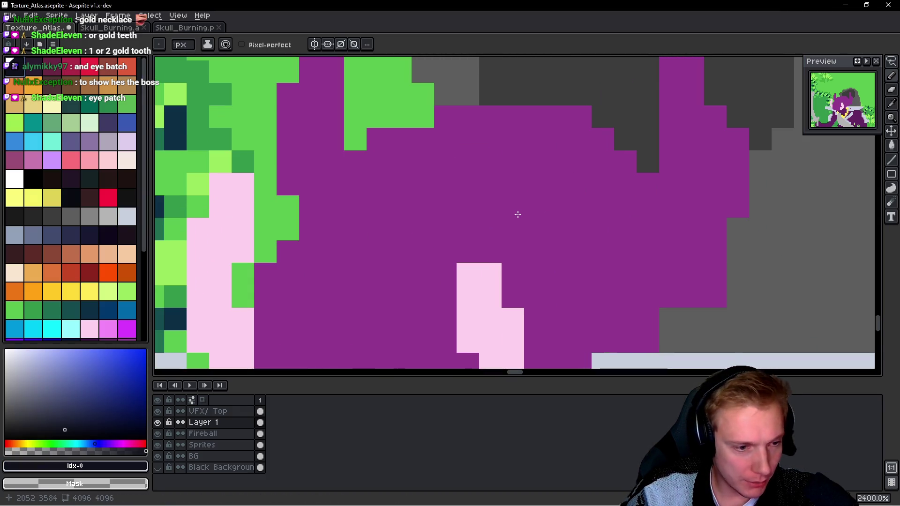
{"action": "mouse_move", "coordinate": [521, 207]}
{"action": "left_mouse_down"}
{"action": "mouse_move", "coordinate": [479, 207]}
{"action": "mouse_move", "coordinate": [507, 238]}
{"action": "mouse_move", "coordinate": [541, 253]}
{"action": "mouse_move", "coordinate": [649, 197]}
{"action": "left_mouse_up"}
{"action": "mouse_move", "coordinate": [439, 227]}
{"action": "left_mouse_down"}
{"action": "mouse_move", "coordinate": [378, 206]}
{"action": "mouse_move", "coordinate": [378, 162]}
{"action": "left_mouse_up"}
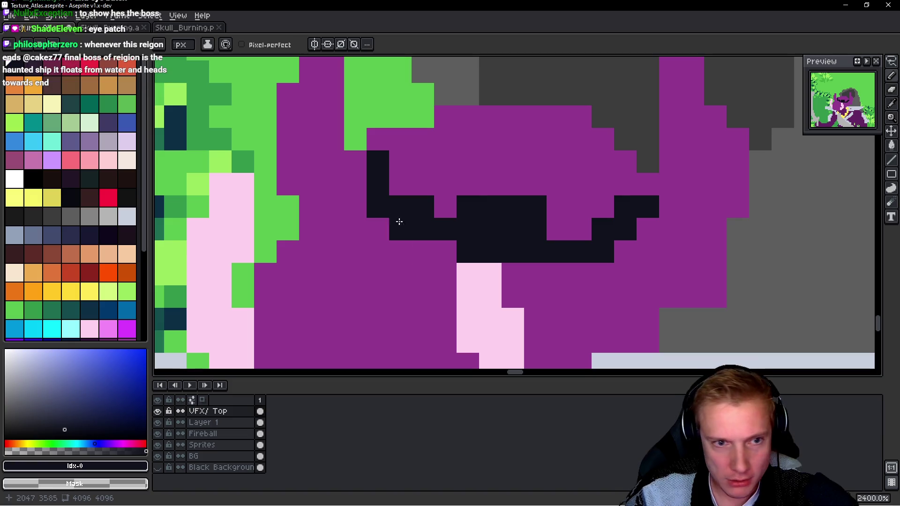
{"action": "left_click", "coordinate": [438, 200], "text": "alt"}
{"action": "left_click_drag", "start_coordinate": [422, 230], "coordinate": [402, 225]}
{"action": "left_click", "coordinate": [503, 233], "text": "alt"}
{"action": "mouse_move", "coordinate": [520, 272]}
{"action": "left_mouse_down"}
{"action": "mouse_move", "coordinate": [539, 297]}
{"action": "mouse_move", "coordinate": [537, 287]}
{"action": "left_mouse_up"}
{"action": "left_click", "coordinate": [564, 207], "text": "alt"}
{"action": "left_click_drag", "start_coordinate": [539, 209], "coordinate": [516, 220]}
{"action": "left_click", "coordinate": [535, 207]}
Step: Draw a dark navy column and an eye-patch strap running up toward the top of the head
{"action": "left_click", "coordinate": [526, 283], "text": "alt"}
{"action": "scroll", "coordinate": [526, 283], "scroll_direction": "down", "scroll_amount": 2}
{"action": "left_click", "coordinate": [531, 186]}
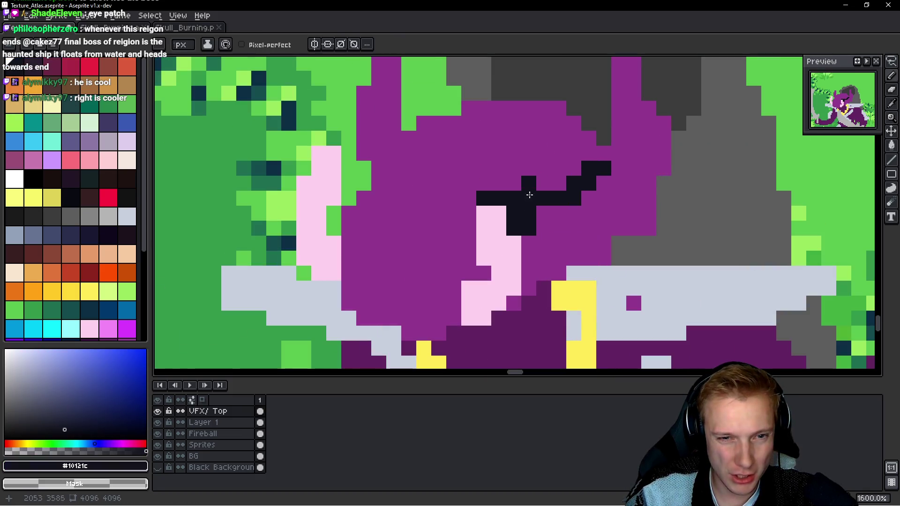
{"action": "left_click_drag", "start_coordinate": [473, 193], "coordinate": [467, 245]}
{"action": "left_click_drag", "start_coordinate": [456, 186], "coordinate": [405, 122]}
{"action": "scroll", "coordinate": [511, 176], "scroll_direction": "down", "scroll_amount": 7}
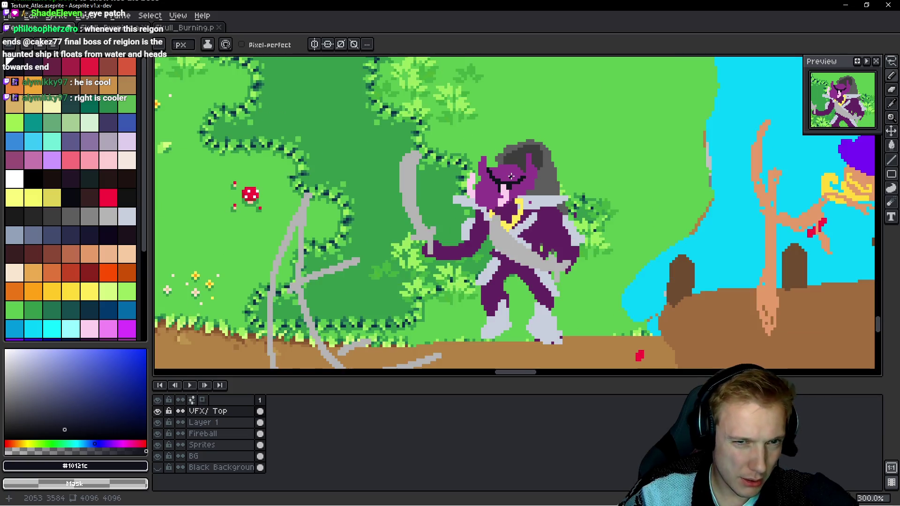
{"action": "scroll", "coordinate": [511, 176], "scroll_direction": "up", "scroll_amount": 7}
Step: Add a white #FFFFFF highlight beside the eye, repainting stray white pixels purple
{"action": "left_click", "coordinate": [14, 178]}
{"action": "left_click", "coordinate": [442, 230]}
{"action": "key", "text": "ctrl+z"}
{"action": "left_click_drag", "start_coordinate": [443, 186], "coordinate": [441, 196]}
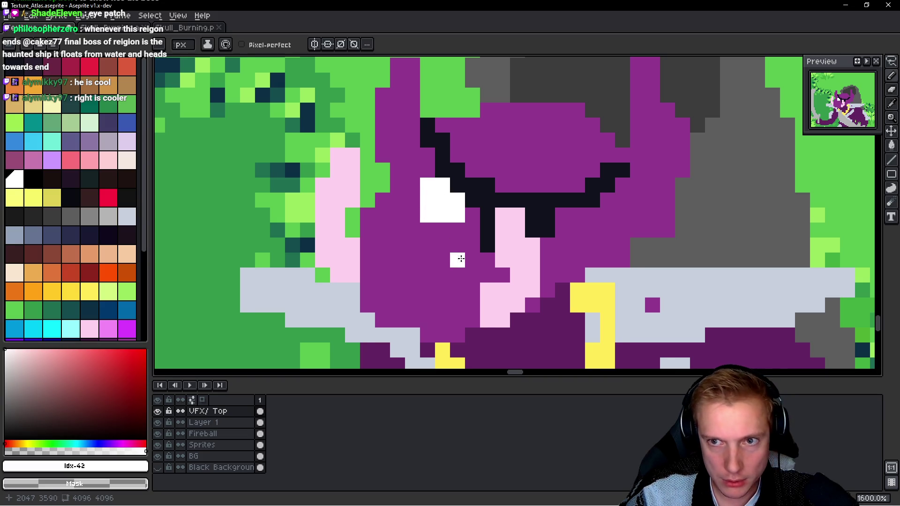
{"action": "left_click", "coordinate": [460, 248], "text": "alt"}
{"action": "left_click", "coordinate": [457, 216]}
{"action": "left_click", "coordinate": [438, 192], "text": "alt"}
{"action": "left_click", "coordinate": [430, 174]}
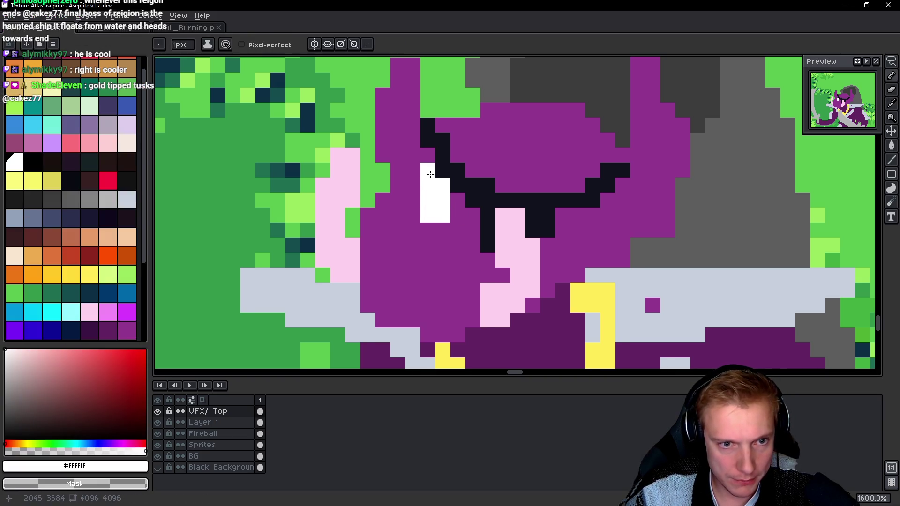
{"action": "scroll", "coordinate": [424, 217], "scroll_direction": "down", "scroll_amount": 8}
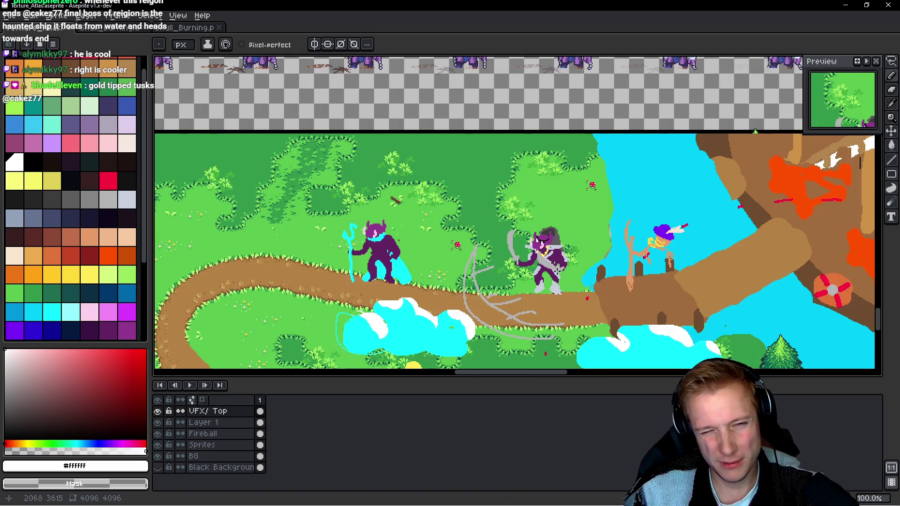
Step: Eyedrop the gold yellow #FFEB57 from the boss's armour trim and look around the scene
{"action": "left_click_drag", "start_coordinate": [293, 383], "coordinate": [281, 332]}
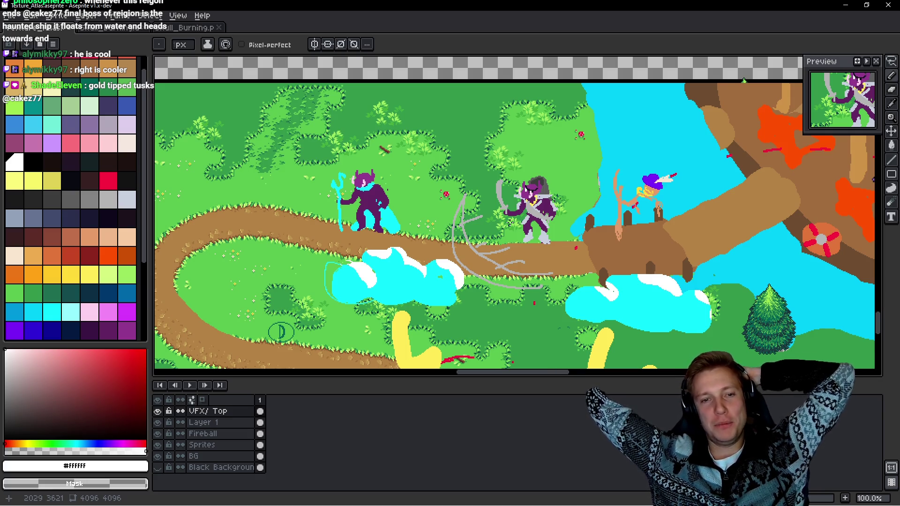
{"action": "scroll", "coordinate": [476, 173], "scroll_direction": "up", "scroll_amount": 6}
{"action": "left_click_drag", "start_coordinate": [476, 173], "coordinate": [418, 135]}
{"action": "left_click", "coordinate": [608, 162], "text": "alt"}
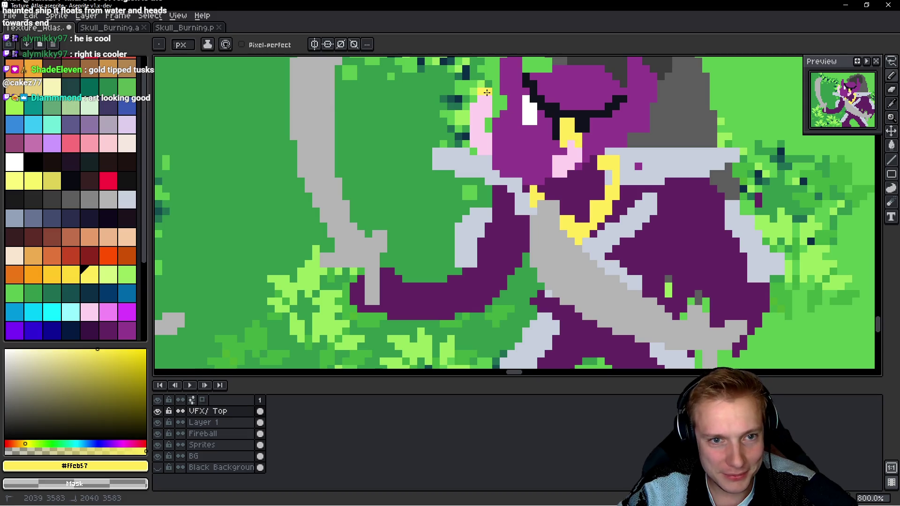
{"action": "scroll", "coordinate": [561, 162], "scroll_direction": "down", "scroll_amount": 4}
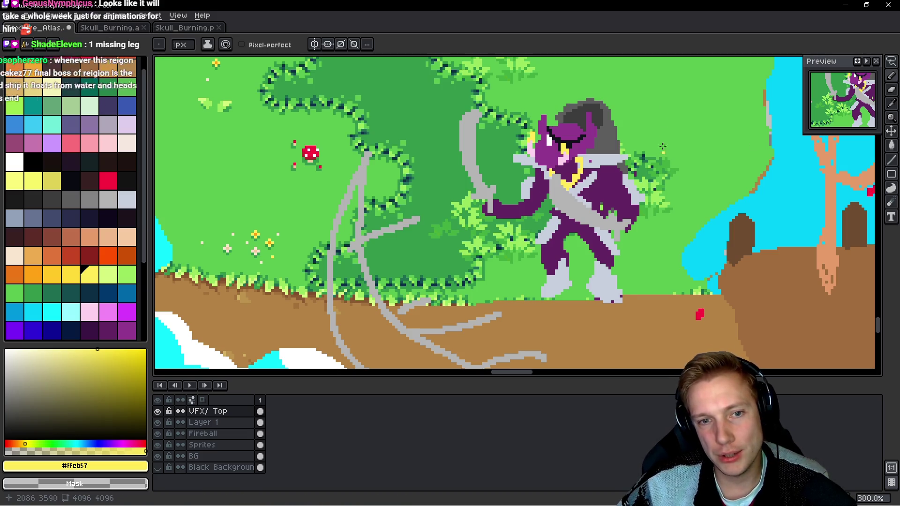
{"action": "left_click_drag", "start_coordinate": [657, 160], "coordinate": [627, 160]}
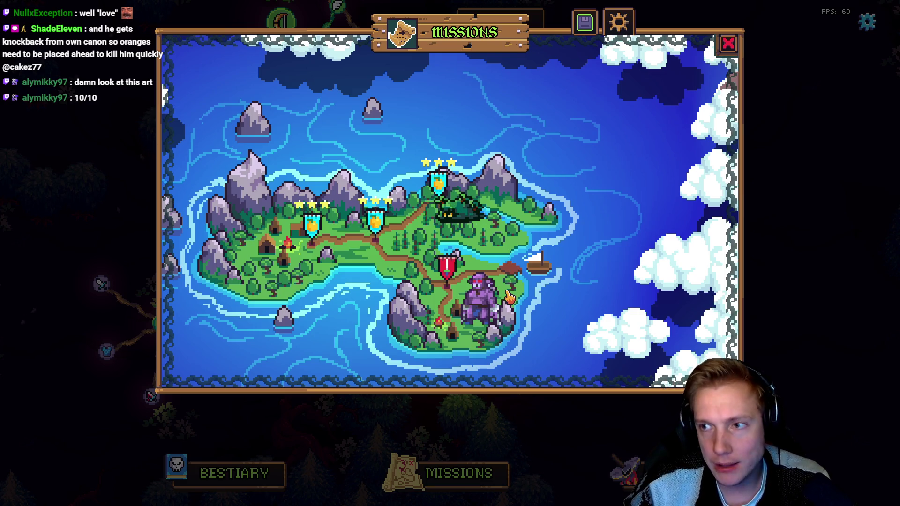
{"action": "scroll", "coordinate": [741, 305], "scroll_direction": "up", "scroll_amount": 5}
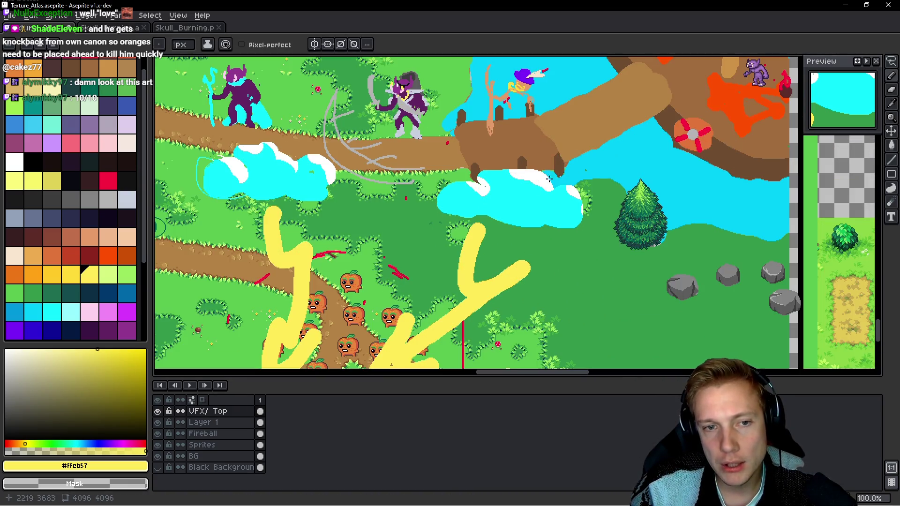
{"action": "scroll", "coordinate": [357, 148], "scroll_direction": "down", "scroll_amount": 2}
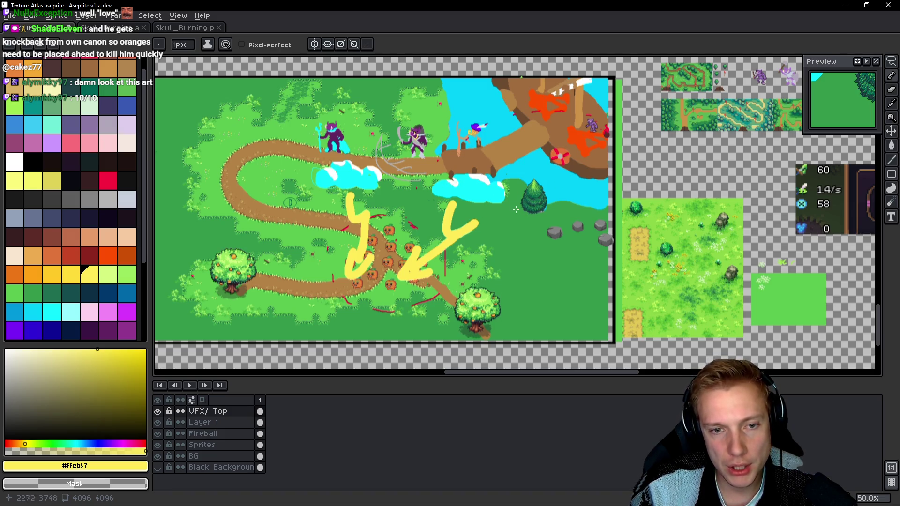
{"action": "scroll", "coordinate": [529, 187], "scroll_direction": "up", "scroll_amount": 3}
{"action": "scroll", "coordinate": [568, 267], "scroll_direction": "down", "scroll_amount": 2}
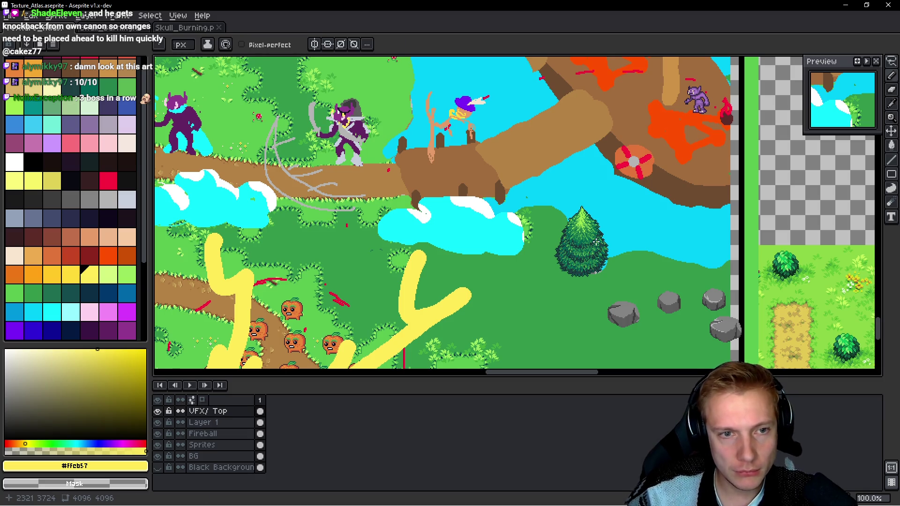
{"action": "key", "text": "alt+Tab"}
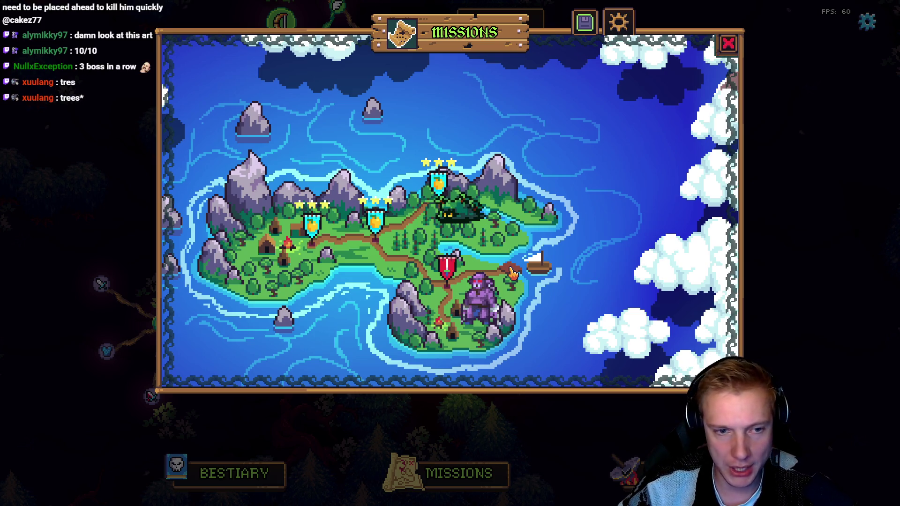
{"action": "key", "text": "alt+Tab"}
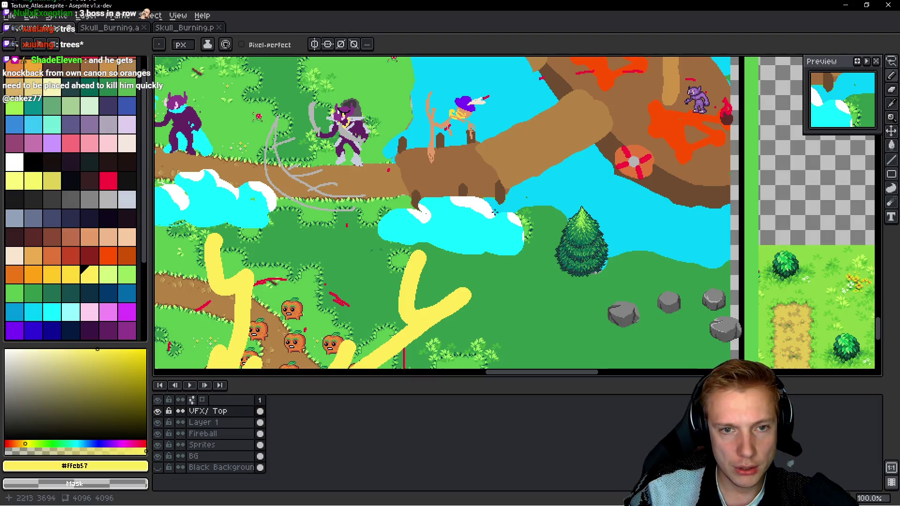
Step: Pan around the scene, then switch to the Demo TODO List.txt notes in Notepad++
{"action": "scroll", "coordinate": [496, 214], "scroll_direction": "up", "scroll_amount": 3}
{"action": "scroll", "coordinate": [516, 225], "scroll_direction": "right", "scroll_amount": 2}
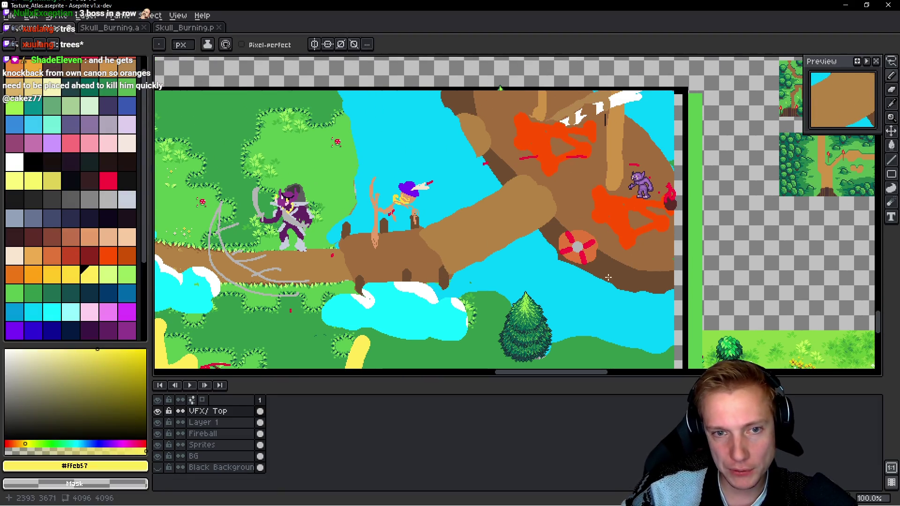
{"action": "scroll", "coordinate": [604, 270], "scroll_direction": "down", "scroll_amount": 1}
{"action": "scroll", "coordinate": [556, 194], "scroll_direction": "left", "scroll_amount": 3}
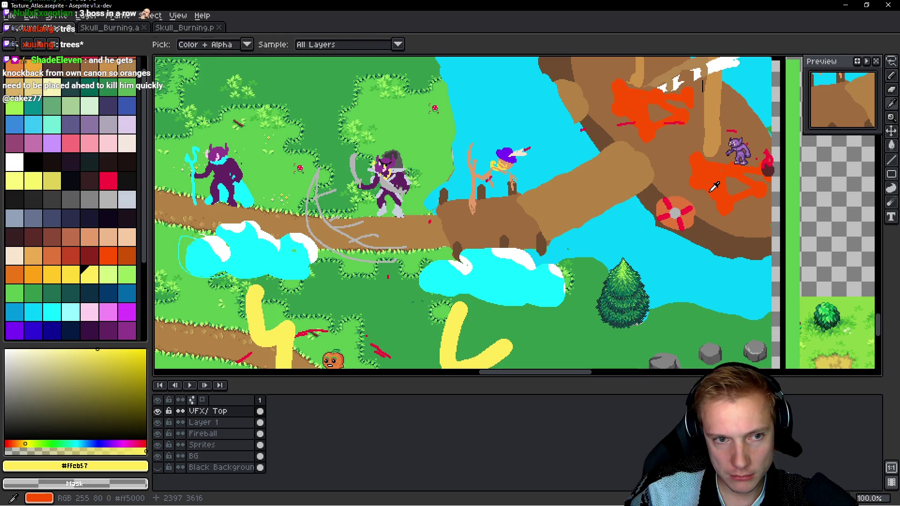
{"action": "key", "text": "alt"}
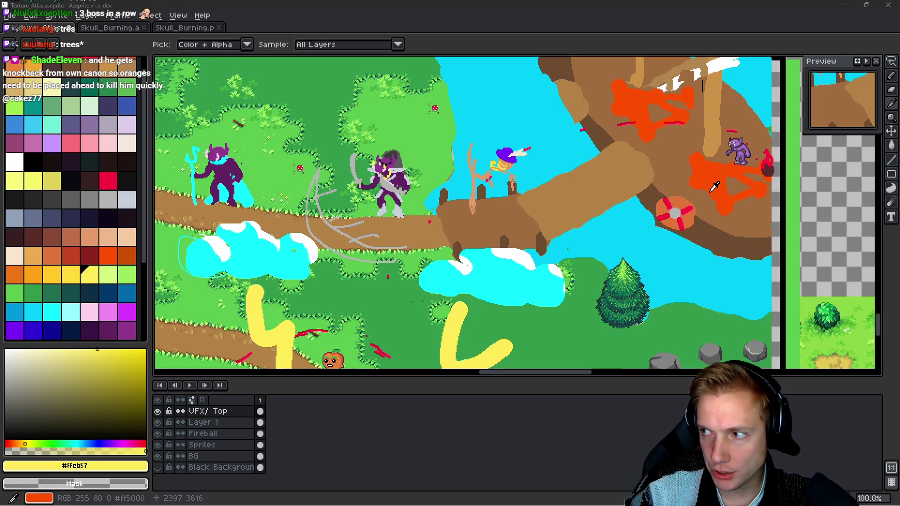
{"action": "key", "text": "alt+Tab"}
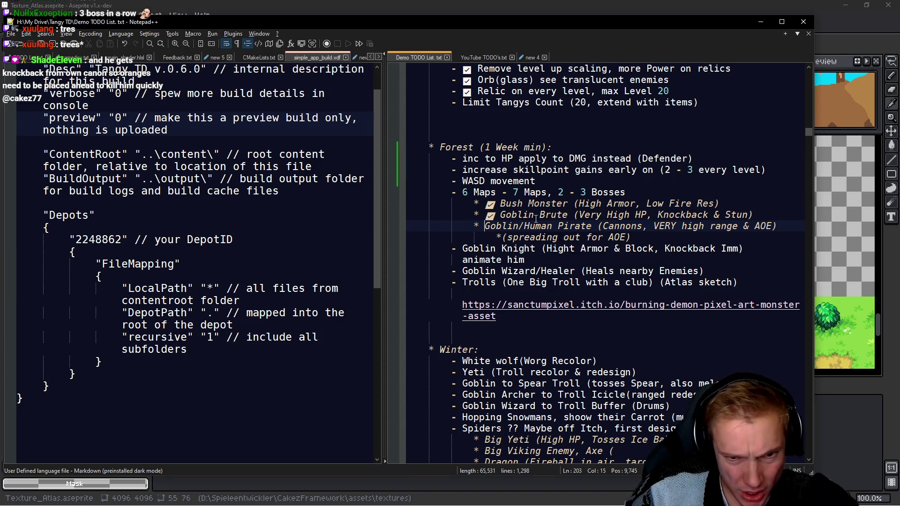
Step: Select the Trolls line and remove it from the Forest list
{"action": "mouse_move", "coordinate": [636, 240]}
{"action": "left_mouse_down"}
{"action": "mouse_move", "coordinate": [581, 226]}
{"action": "mouse_move", "coordinate": [384, 225]}
{"action": "left_mouse_up"}
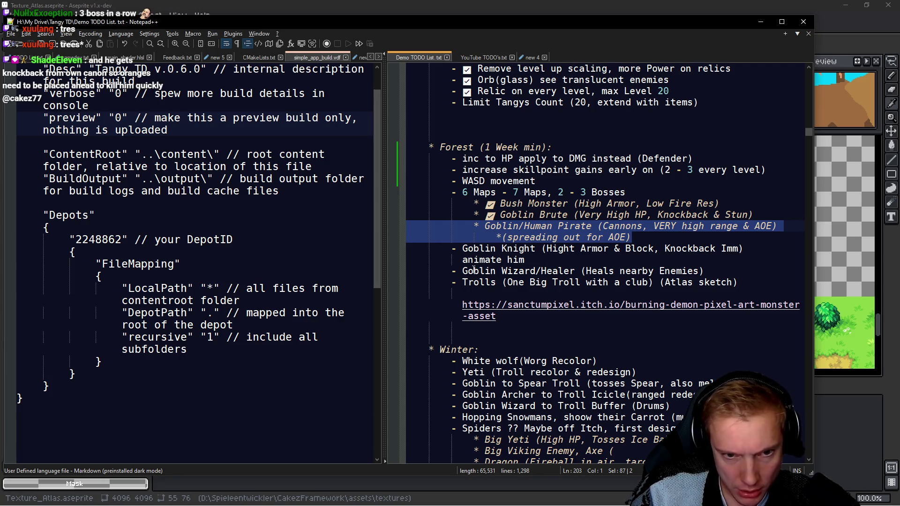
{"action": "left_click_drag", "start_coordinate": [452, 282], "coordinate": [751, 283]}
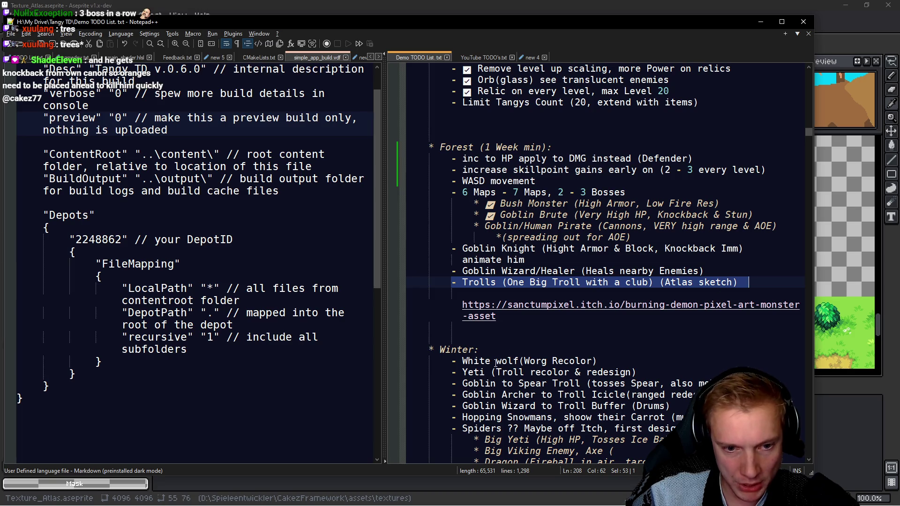
{"action": "scroll", "coordinate": [496, 364], "scroll_direction": "down", "scroll_amount": 2}
{"action": "left_click_drag", "start_coordinate": [596, 293], "coordinate": [465, 294]}
{"action": "left_click", "coordinate": [554, 295]}
{"action": "left_click_drag", "start_coordinate": [634, 305], "coordinate": [408, 299]}
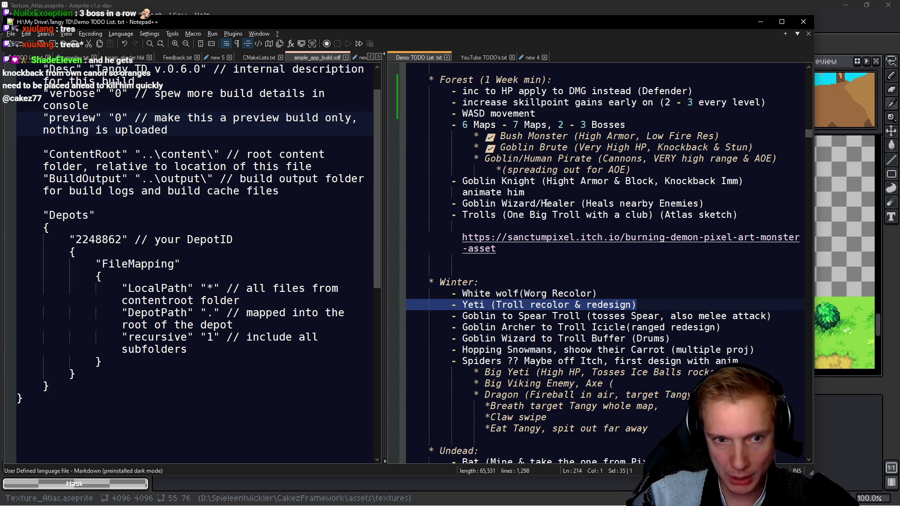
{"action": "left_click_drag", "start_coordinate": [750, 215], "coordinate": [705, 204]}
{"action": "key", "text": "ctrl+c"}
{"action": "key", "text": "Delete"}
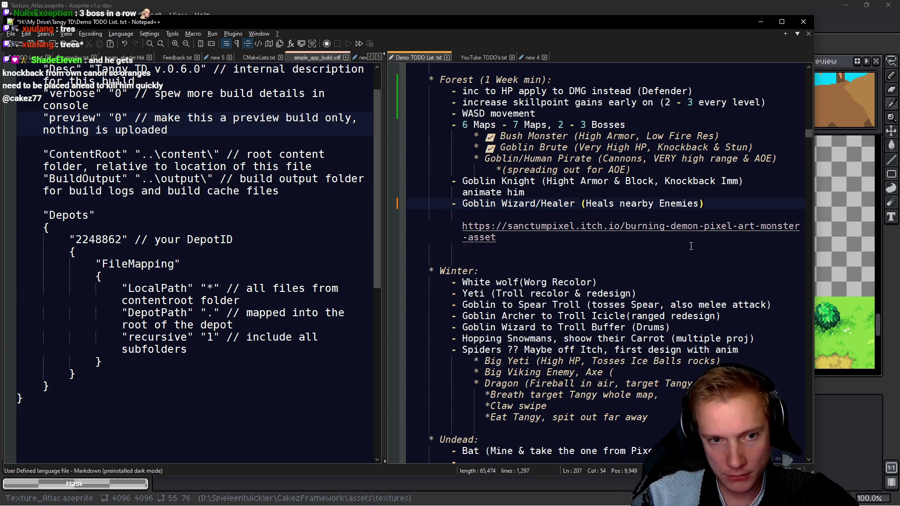
Step: Paste Trolls on a new line below Yeti in the Winter list, removing the leftover blank line
{"action": "left_click", "coordinate": [653, 293]}
{"action": "key", "text": "Return"}
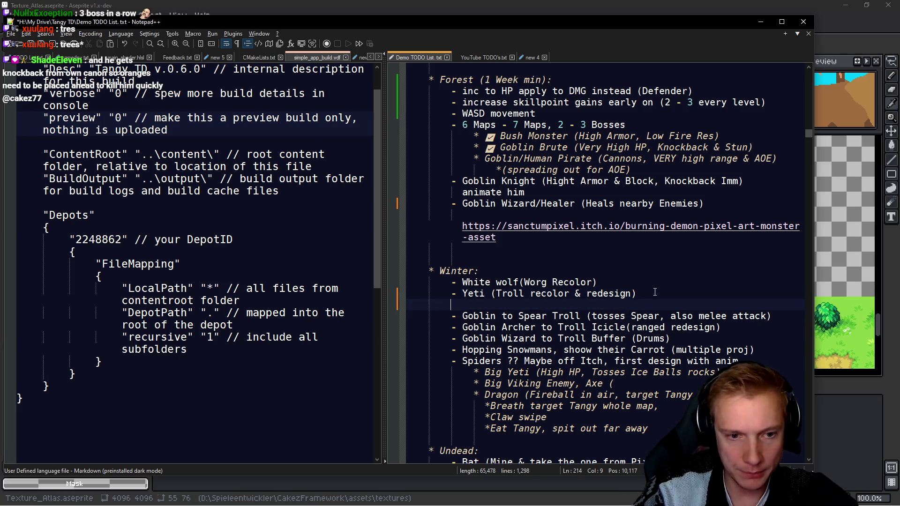
{"action": "key", "text": "ctrl+v"}
{"action": "key", "text": "Up"}
{"action": "key", "text": "BackSpace"}
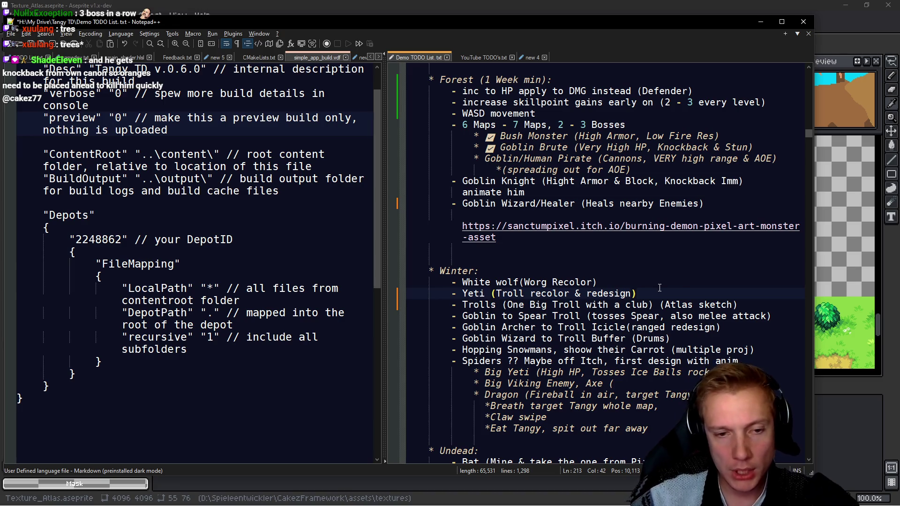
Step: Select the Forest section through the asset link and return to Aseprite
{"action": "scroll", "coordinate": [561, 276], "scroll_direction": "up", "scroll_amount": 2}
{"action": "mouse_move", "coordinate": [443, 147]}
{"action": "left_mouse_down"}
{"action": "mouse_move", "coordinate": [516, 276]}
{"action": "mouse_move", "coordinate": [524, 310]}
{"action": "left_mouse_up"}
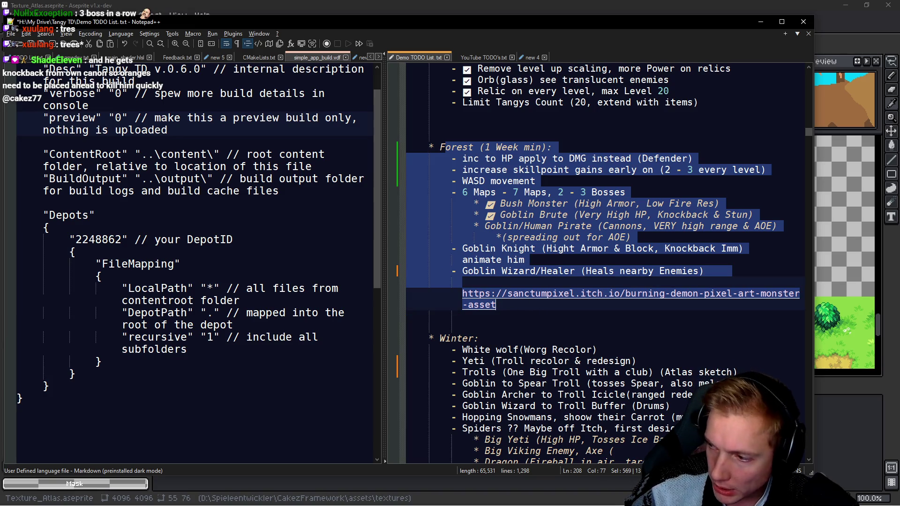
{"action": "key", "text": "alt+Tab"}
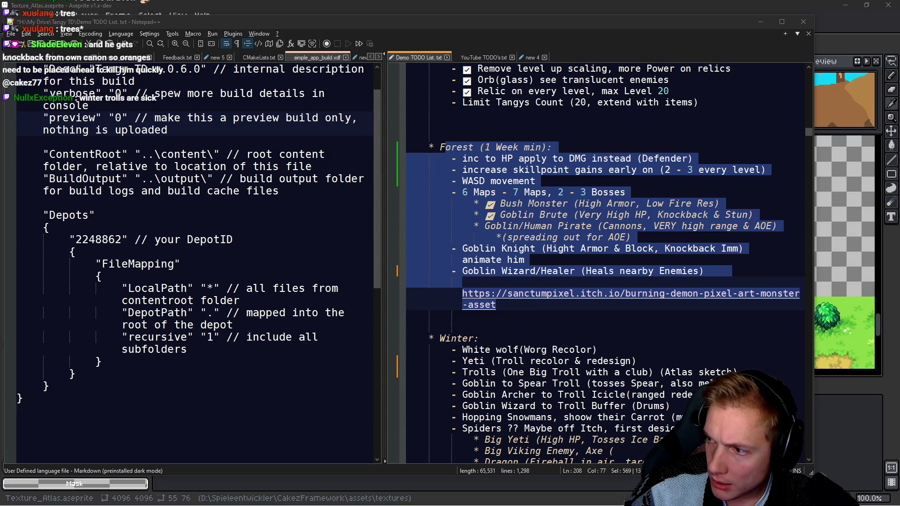
{"action": "left_click", "coordinate": [532, 307]}
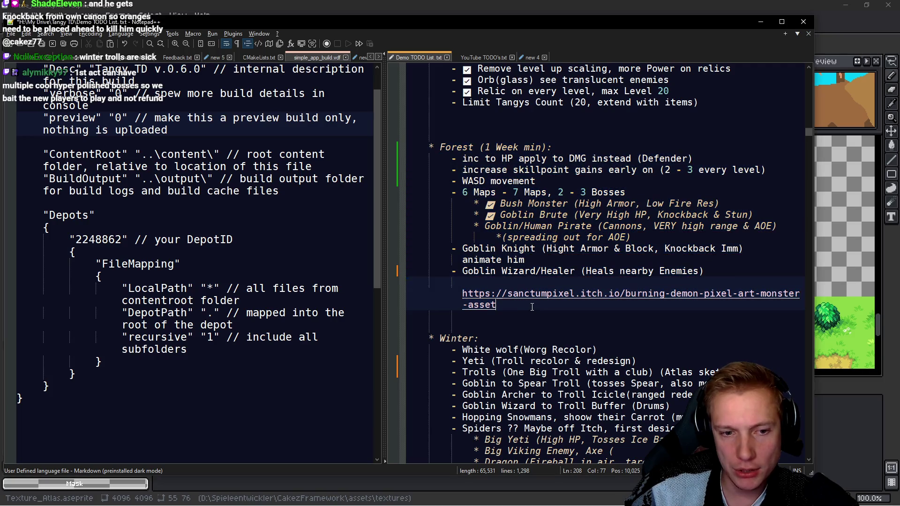
{"action": "left_click_drag", "start_coordinate": [532, 307], "coordinate": [413, 146]}
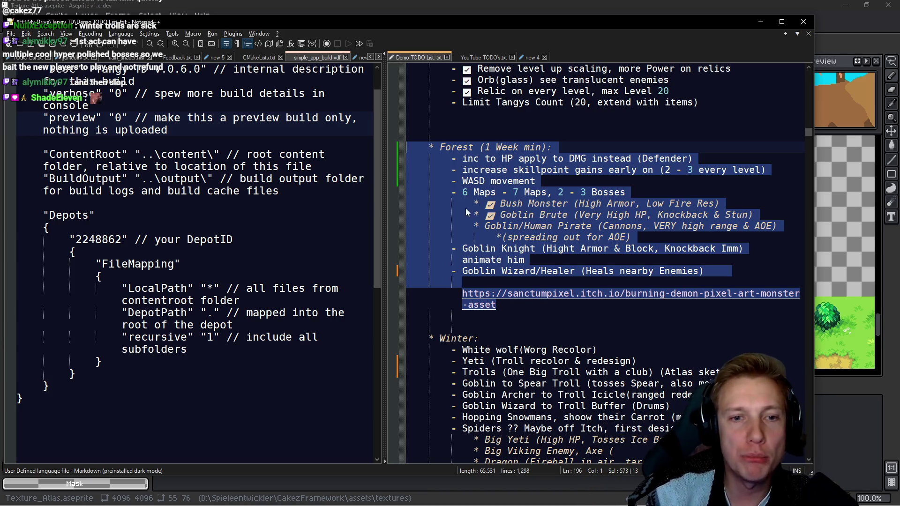
{"action": "left_click", "coordinate": [474, 192]}
{"action": "mouse_move", "coordinate": [432, 143]}
{"action": "left_mouse_down"}
{"action": "mouse_move", "coordinate": [469, 283]}
{"action": "mouse_move", "coordinate": [565, 303]}
{"action": "left_mouse_up"}
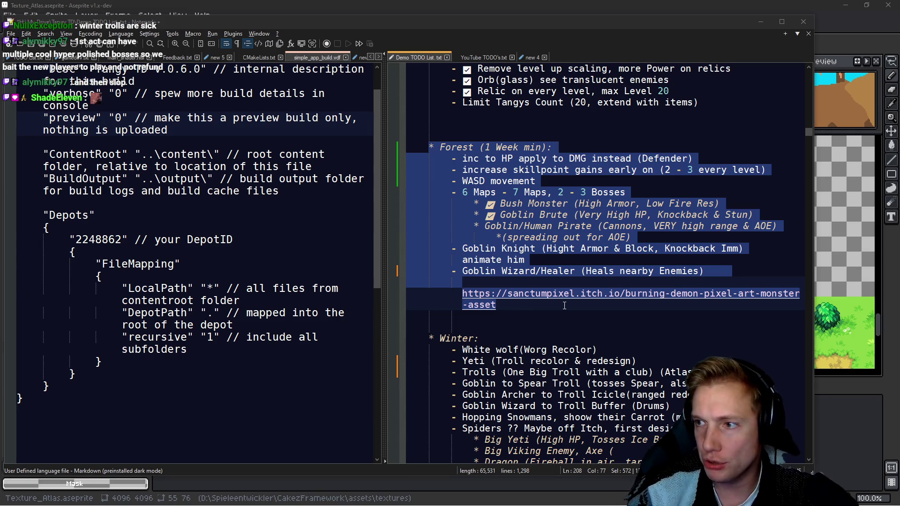
{"action": "key", "text": "alt+Tab"}
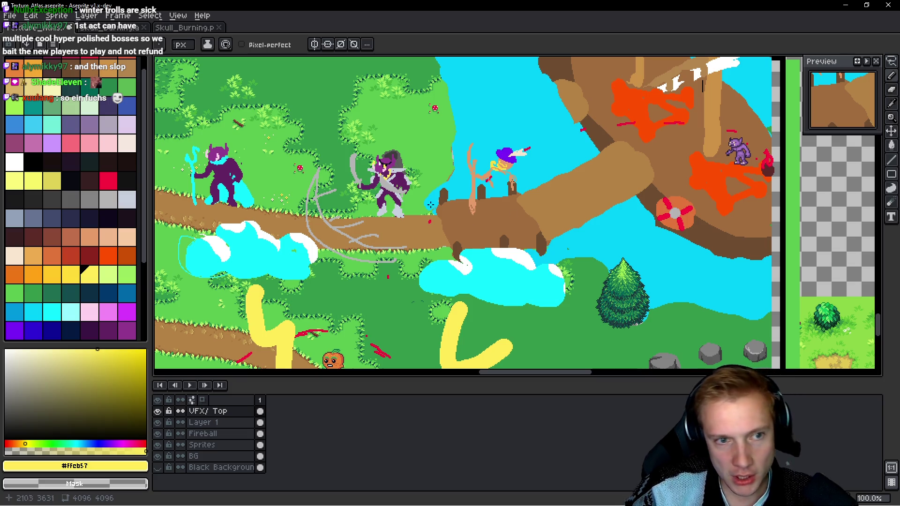
{"action": "scroll", "coordinate": [513, 198], "scroll_direction": "up", "scroll_amount": 3}
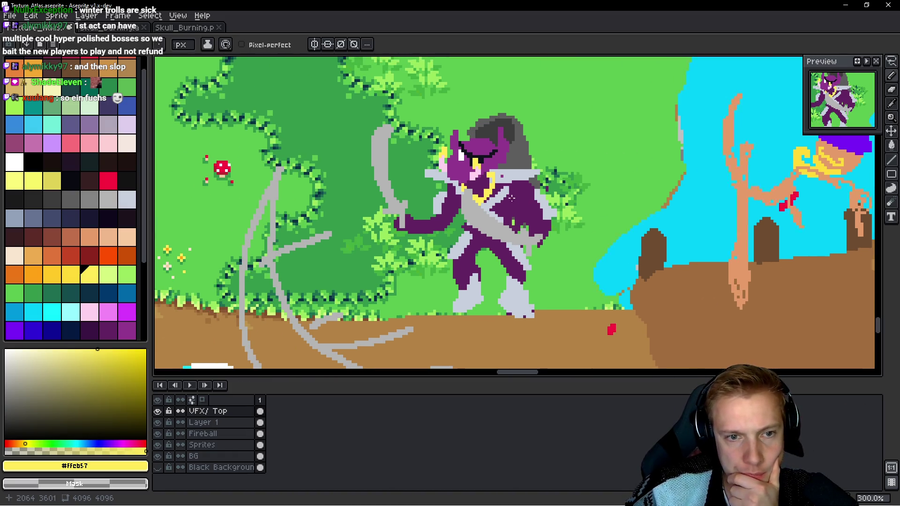
{"action": "left_click_drag", "start_coordinate": [513, 197], "coordinate": [512, 199]}
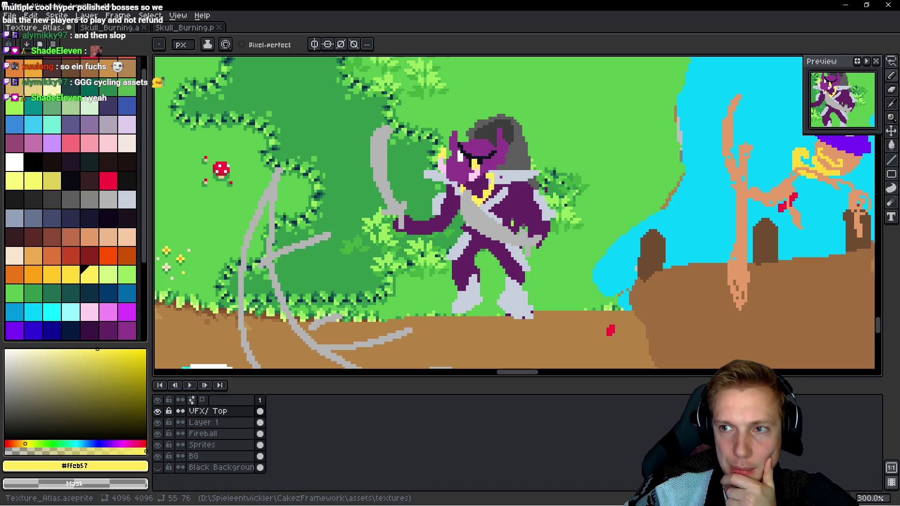
{"action": "left_click_drag", "start_coordinate": [566, 237], "coordinate": [519, 190]}
{"action": "scroll", "coordinate": [519, 191], "scroll_direction": "down", "scroll_amount": 1}
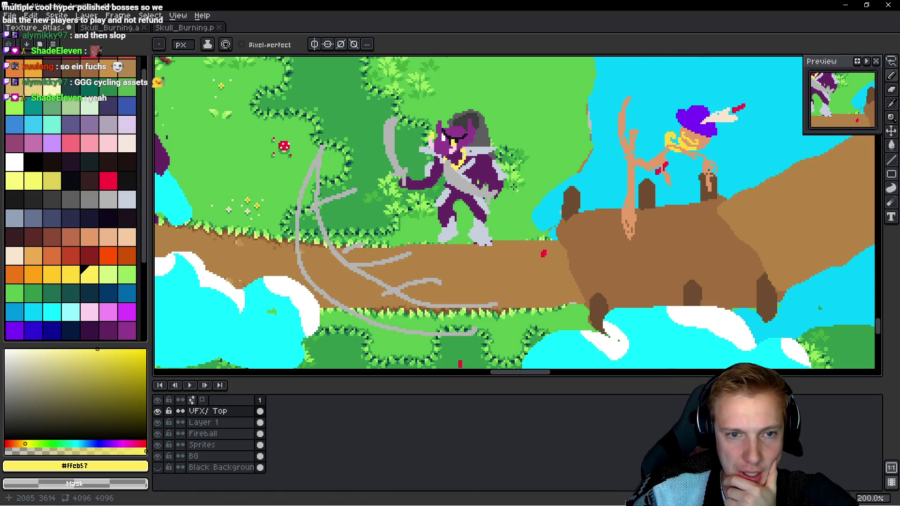
{"action": "scroll", "coordinate": [635, 237], "scroll_direction": "down", "scroll_amount": 1}
{"action": "left_click_drag", "start_coordinate": [584, 257], "coordinate": [552, 80]}
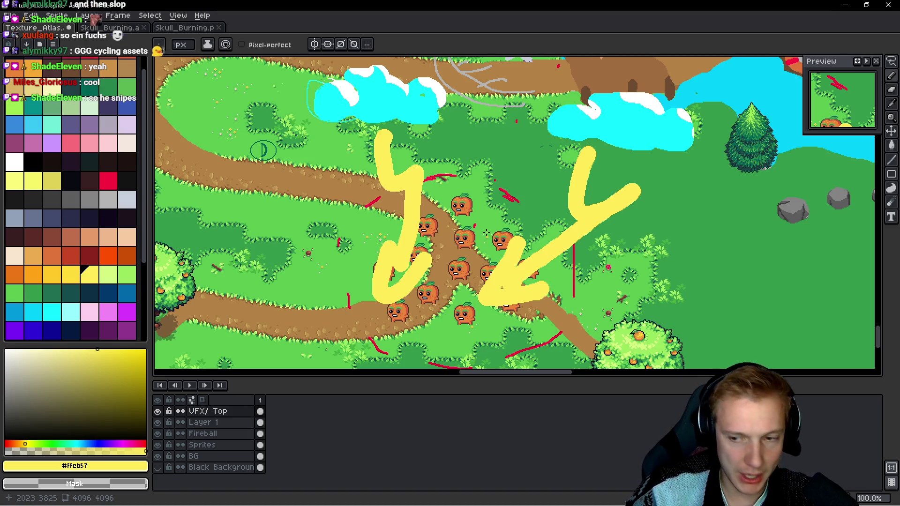
{"action": "scroll", "coordinate": [507, 172], "scroll_direction": "up", "scroll_amount": 5}
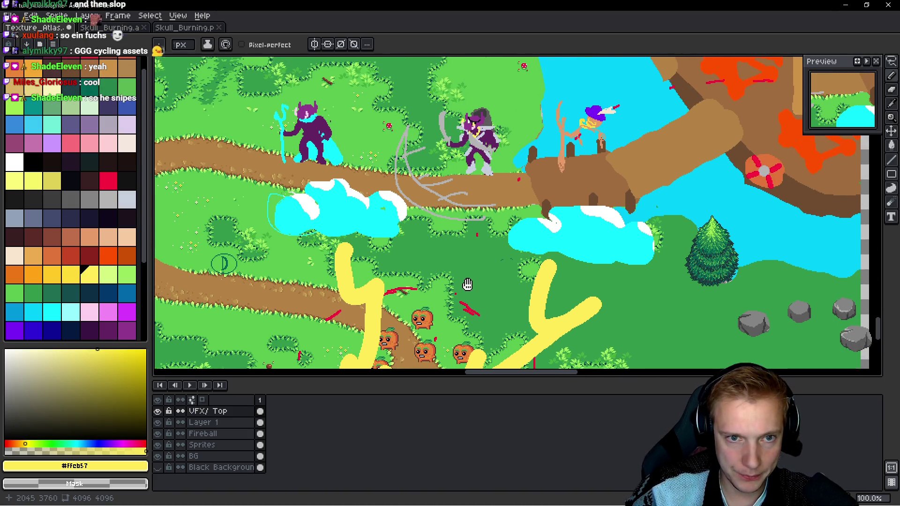
{"action": "scroll", "coordinate": [451, 274], "scroll_direction": "up", "scroll_amount": 2}
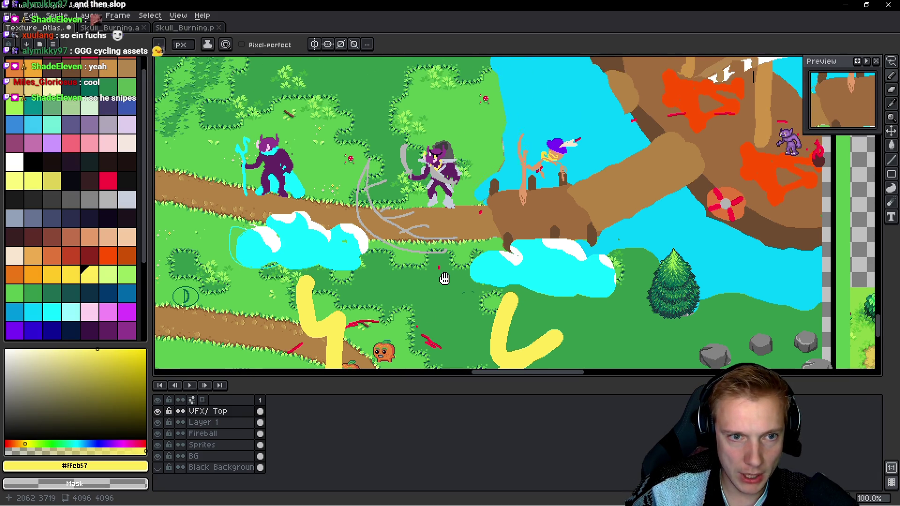
{"action": "left_click_drag", "start_coordinate": [452, 275], "coordinate": [467, 204]}
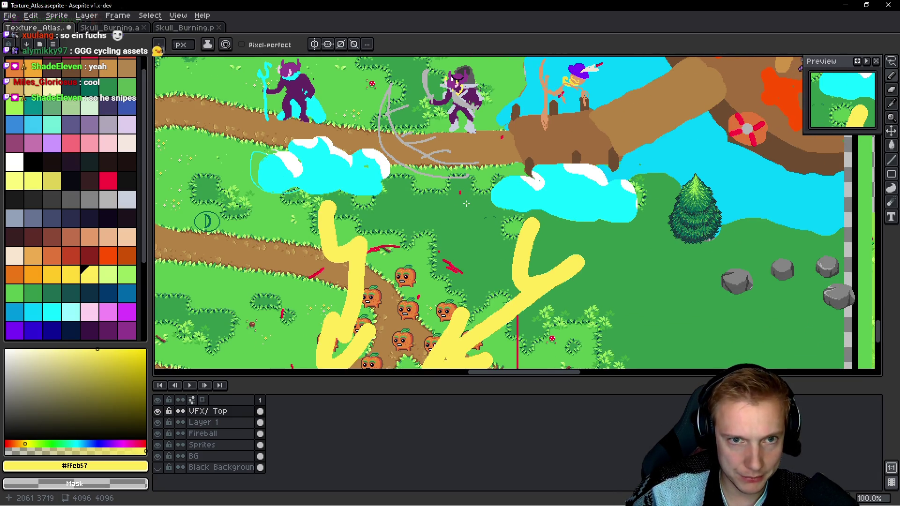
{"action": "scroll", "coordinate": [467, 204], "scroll_direction": "up", "scroll_amount": 4}
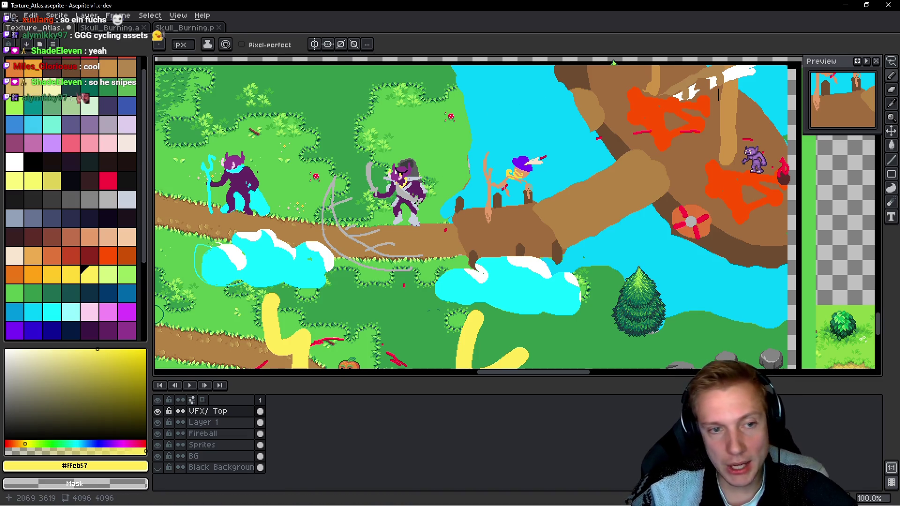
{"action": "scroll", "coordinate": [440, 126], "scroll_direction": "up", "scroll_amount": 10}
Step: Zoom out and pan across the texture atlas to the purple hammer-goblin rows
{"action": "scroll", "coordinate": [532, 299], "scroll_direction": "down", "scroll_amount": 4}
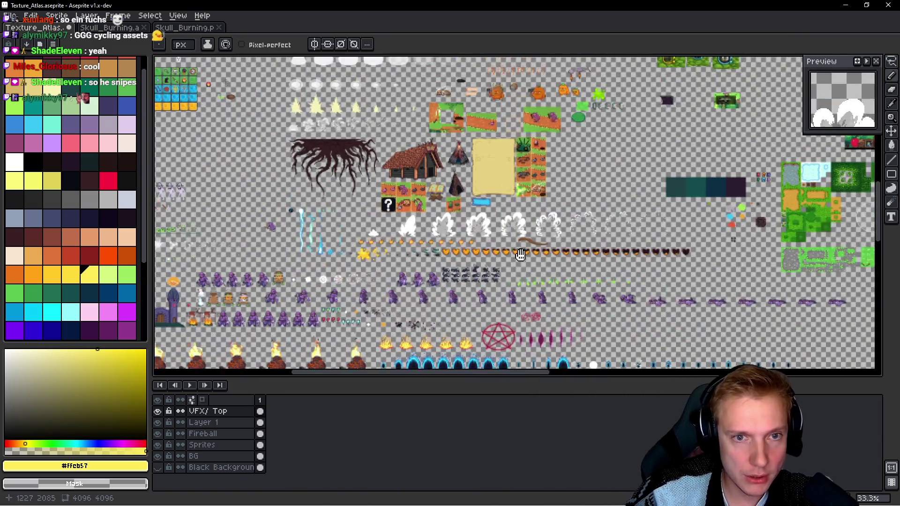
{"action": "mouse_move", "coordinate": [521, 255]}
{"action": "left_mouse_down"}
{"action": "mouse_move", "coordinate": [587, 352]}
{"action": "mouse_move", "coordinate": [460, 298]}
{"action": "mouse_move", "coordinate": [514, 228]}
{"action": "left_mouse_up"}
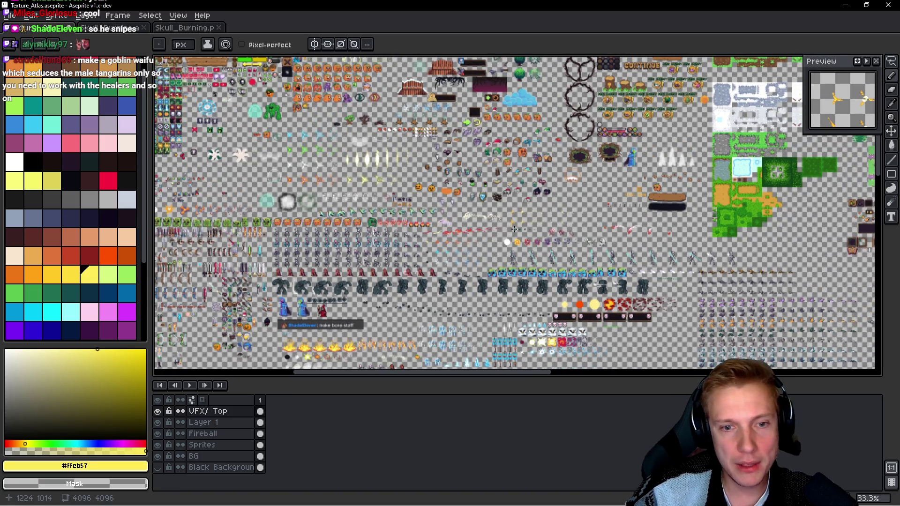
{"action": "scroll", "coordinate": [430, 223], "scroll_direction": "up", "scroll_amount": 3}
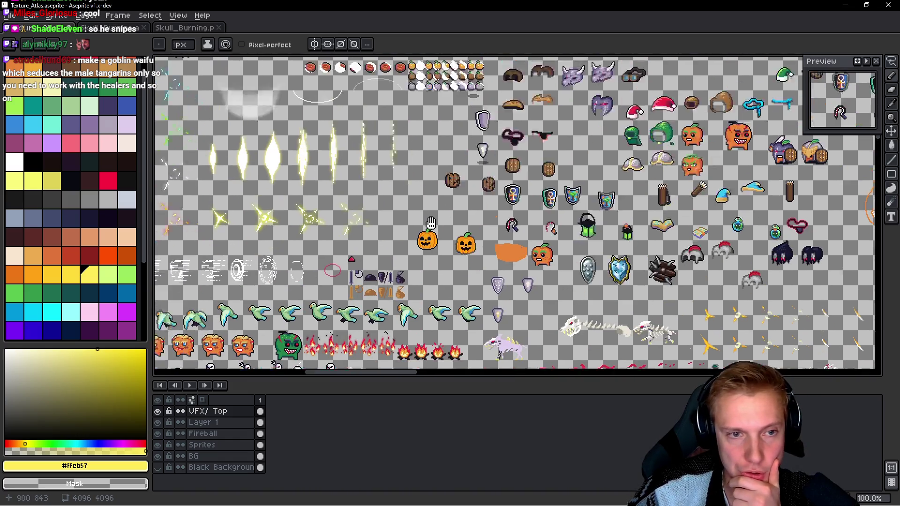
{"action": "scroll", "coordinate": [431, 222], "scroll_direction": "down", "scroll_amount": 3}
{"action": "scroll", "coordinate": [574, 233], "scroll_direction": "up", "scroll_amount": 2}
{"action": "mouse_move", "coordinate": [574, 233]}
{"action": "left_mouse_down"}
{"action": "mouse_move", "coordinate": [577, 301]}
{"action": "mouse_move", "coordinate": [514, 193]}
{"action": "mouse_move", "coordinate": [506, 155]}
{"action": "mouse_move", "coordinate": [581, 346]}
{"action": "mouse_move", "coordinate": [557, 266]}
{"action": "mouse_move", "coordinate": [656, 111]}
{"action": "mouse_move", "coordinate": [677, 92]}
{"action": "mouse_move", "coordinate": [820, 66]}
{"action": "mouse_move", "coordinate": [530, 239]}
{"action": "left_mouse_up"}
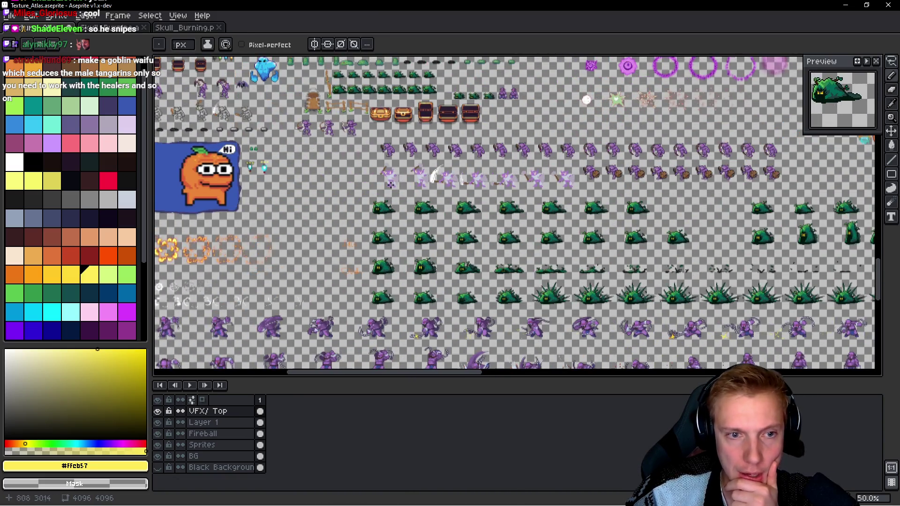
{"action": "scroll", "coordinate": [385, 181], "scroll_direction": "up", "scroll_amount": 2}
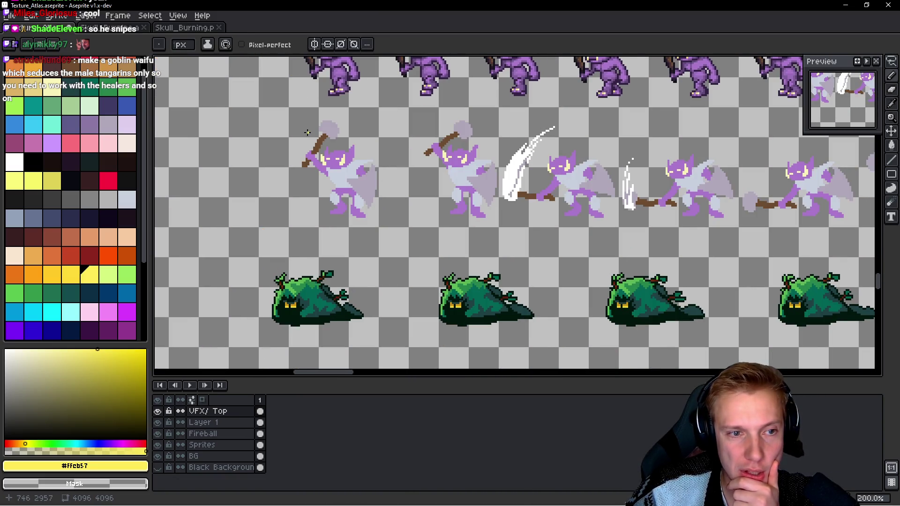
{"action": "scroll", "coordinate": [307, 133], "scroll_direction": "up", "scroll_amount": 1}
{"action": "left_click_drag", "start_coordinate": [313, 139], "coordinate": [340, 207]}
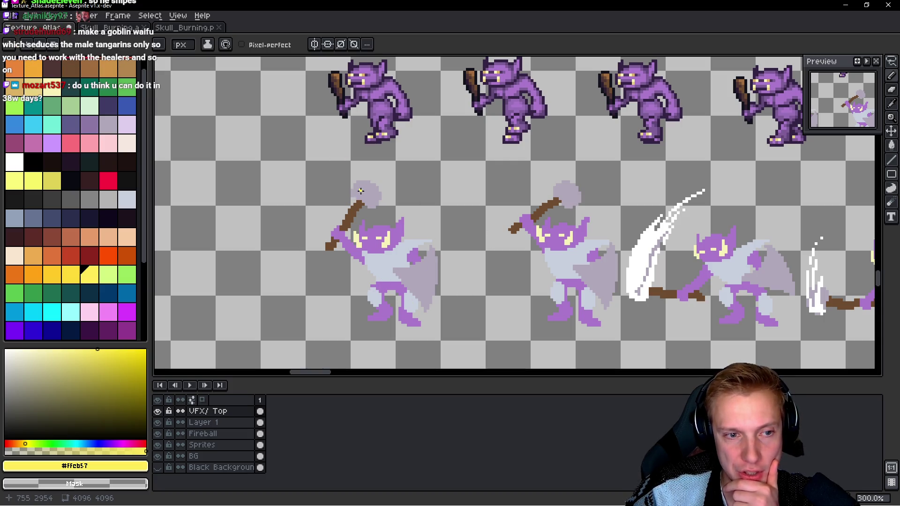
{"action": "mouse_move", "coordinate": [345, 227]}
{"action": "left_mouse_down"}
{"action": "mouse_move", "coordinate": [505, 238]}
{"action": "mouse_move", "coordinate": [538, 257]}
{"action": "mouse_move", "coordinate": [872, 275]}
{"action": "left_mouse_up"}
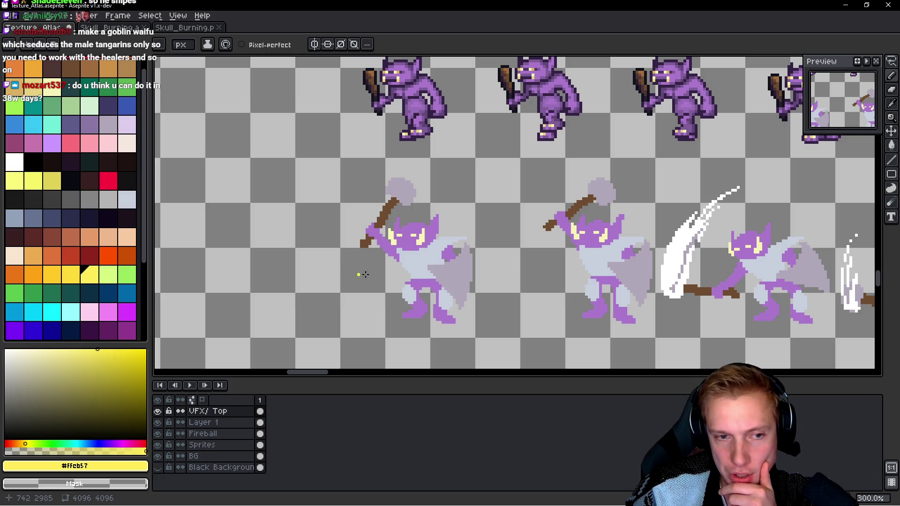
{"action": "scroll", "coordinate": [579, 290], "scroll_direction": "right", "scroll_amount": 10}
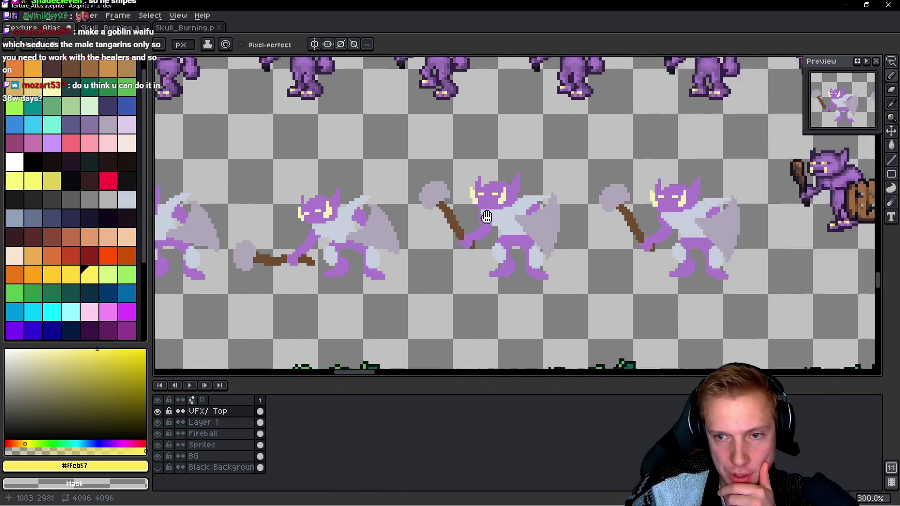
{"action": "scroll", "coordinate": [520, 231], "scroll_direction": "left", "scroll_amount": 10}
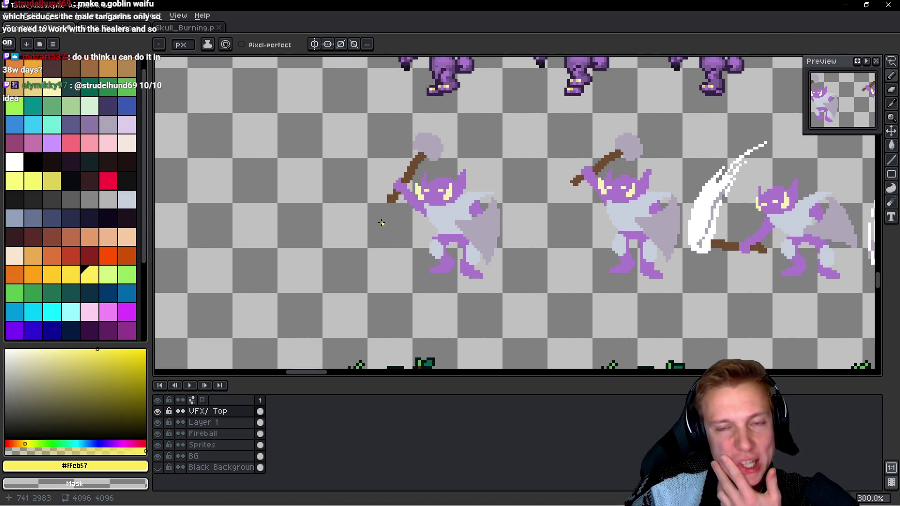
Step: Drop a yellow pixel on the atlas and marquee-select a strip across the goblins' feet
{"action": "left_click", "coordinate": [513, 272]}
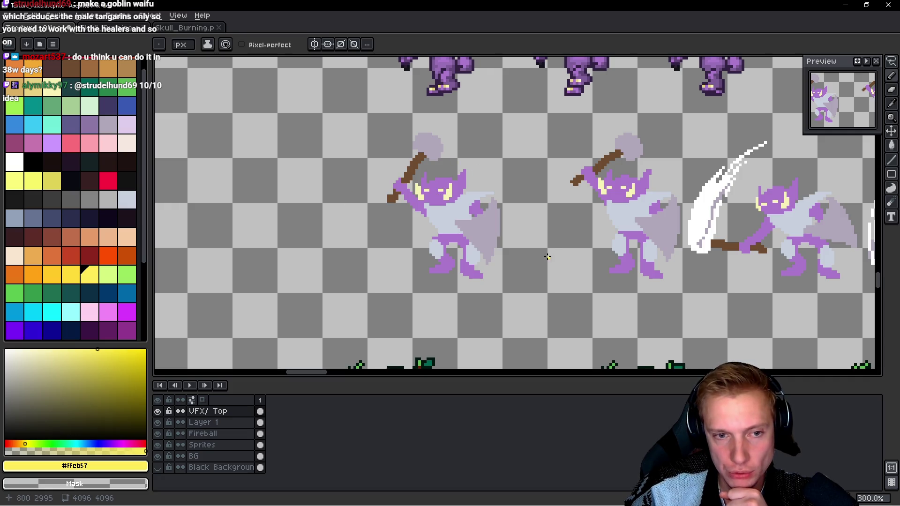
{"action": "scroll", "coordinate": [487, 230], "scroll_direction": "right", "scroll_amount": 1}
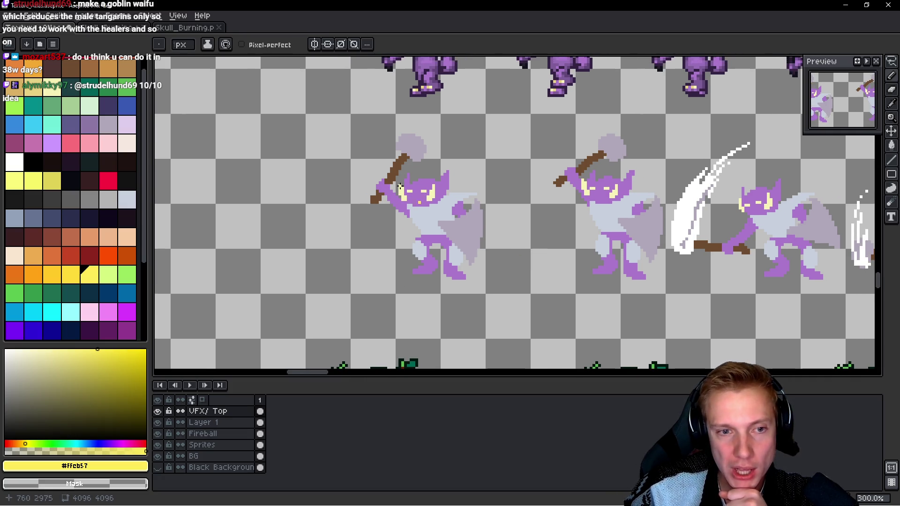
{"action": "scroll", "coordinate": [457, 194], "scroll_direction": "up", "scroll_amount": 3}
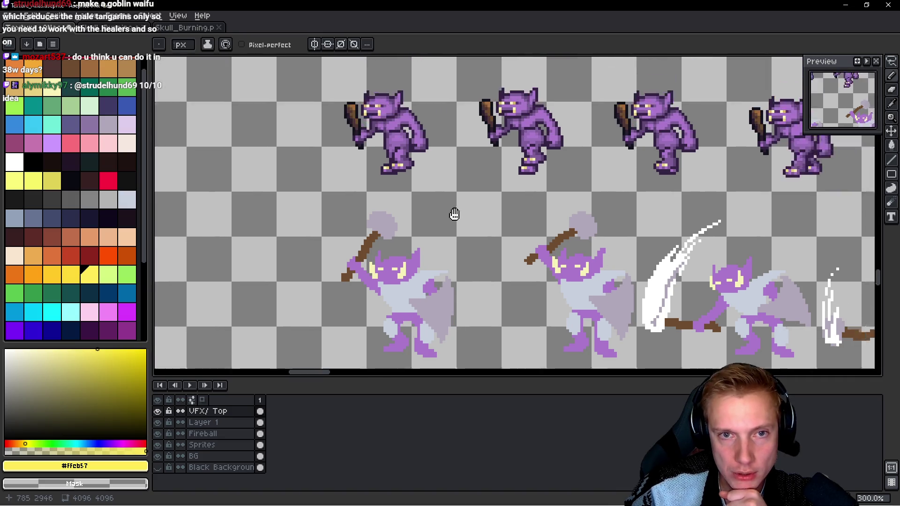
{"action": "key", "text": "m"}
{"action": "mouse_move", "coordinate": [331, 224]}
{"action": "left_mouse_down"}
{"action": "mouse_move", "coordinate": [872, 240]}
{"action": "mouse_move", "coordinate": [872, 258]}
{"action": "mouse_move", "coordinate": [856, 268]}
{"action": "left_mouse_up"}
{"action": "mouse_move", "coordinate": [427, 288]}
{"action": "left_mouse_down"}
{"action": "mouse_move", "coordinate": [512, 181]}
{"action": "mouse_move", "coordinate": [424, 227]}
{"action": "left_mouse_up"}
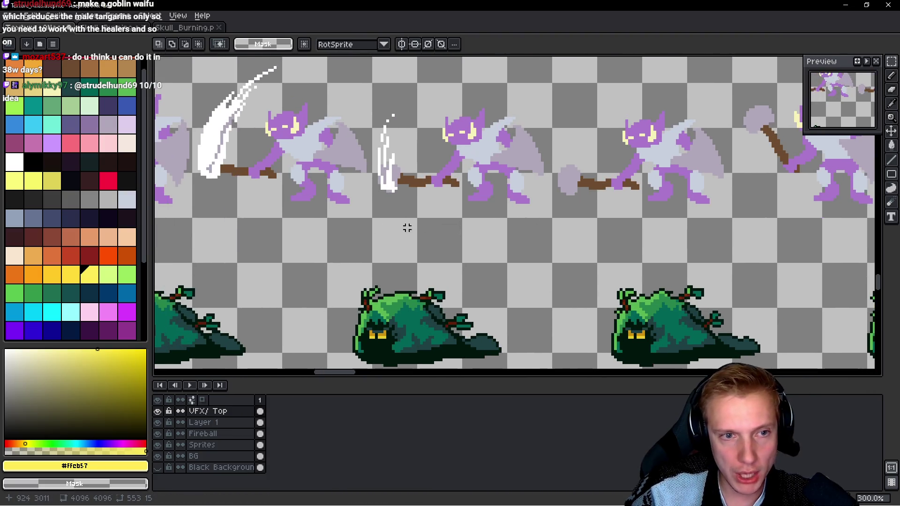
Step: Select then clear the goblin feet row, view the sprite grid, and save Texture_Atlas.aseprite
{"action": "scroll", "coordinate": [211, 237], "scroll_direction": "left", "scroll_amount": 3}
{"action": "mouse_move", "coordinate": [275, 231]}
{"action": "left_mouse_down"}
{"action": "mouse_move", "coordinate": [872, 175]}
{"action": "mouse_move", "coordinate": [472, 181]}
{"action": "mouse_move", "coordinate": [512, 178]}
{"action": "left_mouse_up"}
{"action": "left_click", "coordinate": [502, 201]}
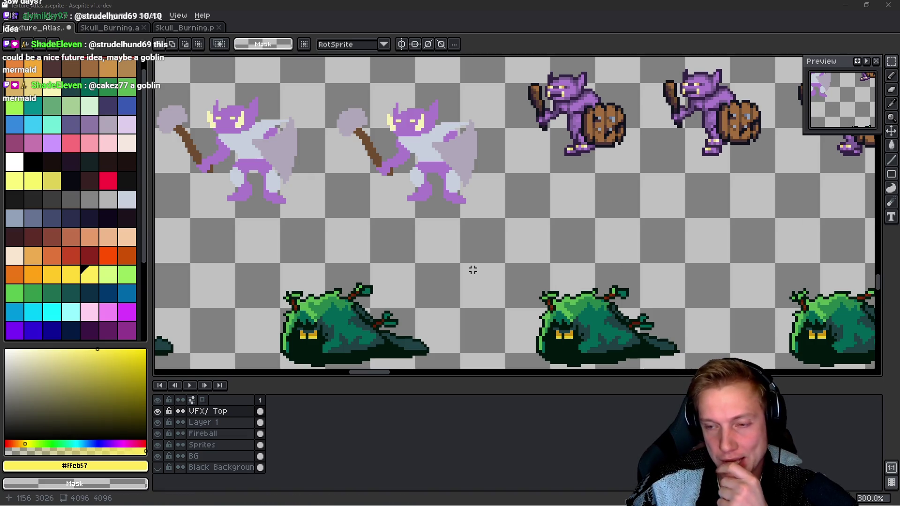
{"action": "left_click_drag", "start_coordinate": [411, 211], "coordinate": [557, 231]}
{"action": "scroll", "coordinate": [556, 231], "scroll_direction": "down", "scroll_amount": 2}
{"action": "mouse_move", "coordinate": [167, 244]}
{"action": "left_mouse_down"}
{"action": "mouse_move", "coordinate": [388, 251]}
{"action": "mouse_move", "coordinate": [399, 233]}
{"action": "mouse_move", "coordinate": [333, 227]}
{"action": "left_mouse_up"}
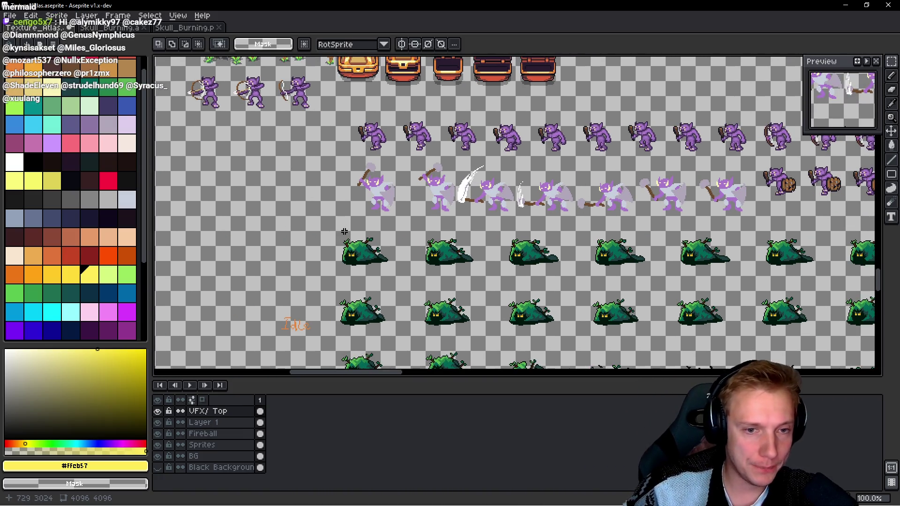
{"action": "scroll", "coordinate": [376, 209], "scroll_direction": "up", "scroll_amount": 4}
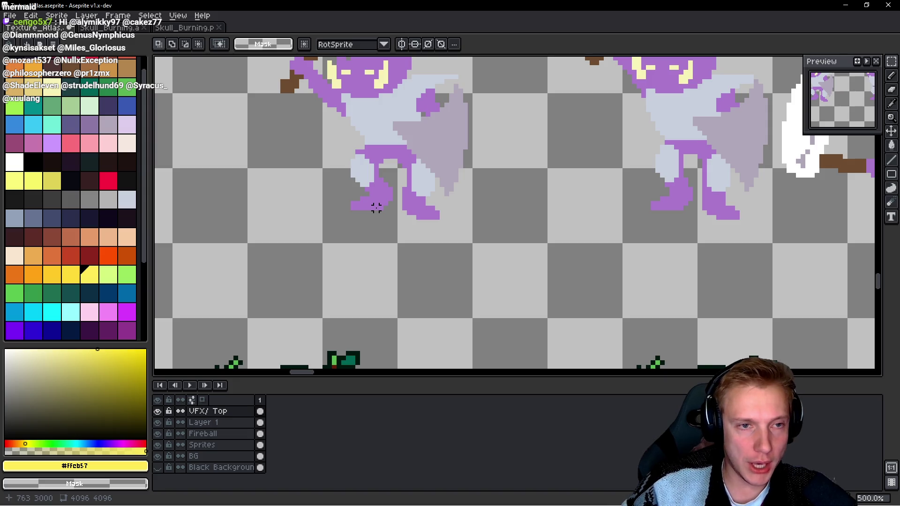
{"action": "scroll", "coordinate": [390, 200], "scroll_direction": "down", "scroll_amount": 3}
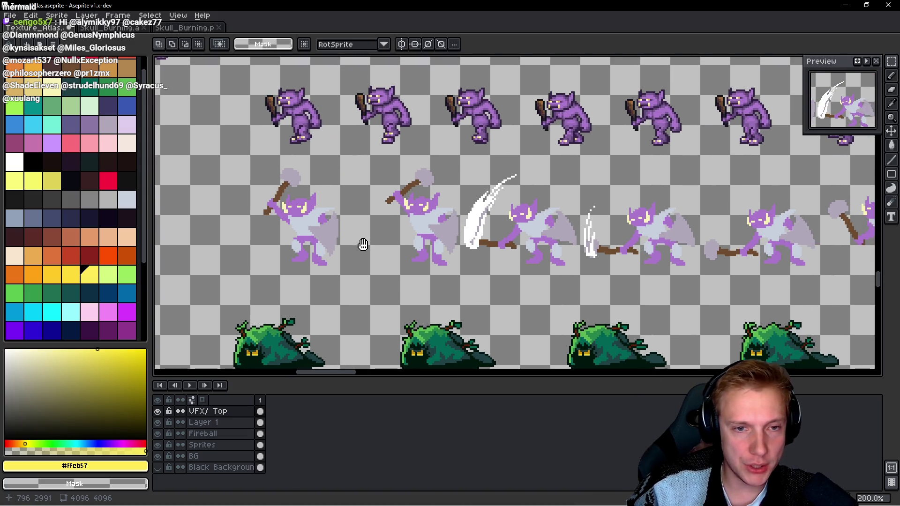
{"action": "key", "text": "ctrl+s"}
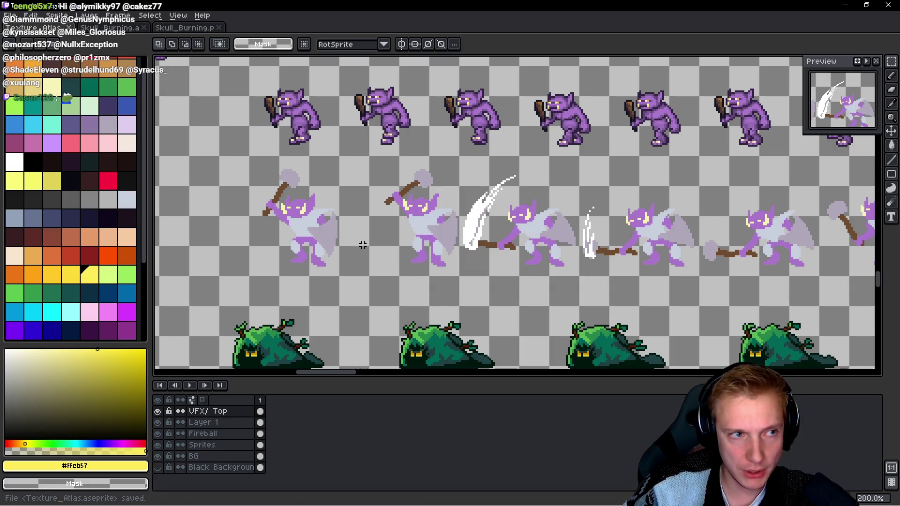
{"action": "key", "text": "ctrl+e"}
Step: Export the sprite sheet as Texture_Atlas.png, then pan over to the game scene mockup
{"action": "left_click", "coordinate": [476, 205]}
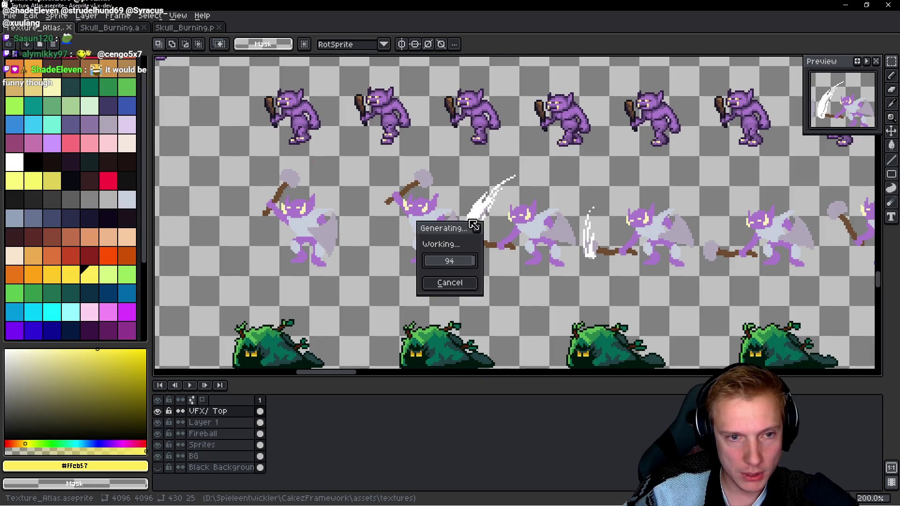
{"action": "scroll", "coordinate": [430, 217], "scroll_direction": "down", "scroll_amount": 5}
{"action": "left_click_drag", "start_coordinate": [413, 356], "coordinate": [335, 300]}
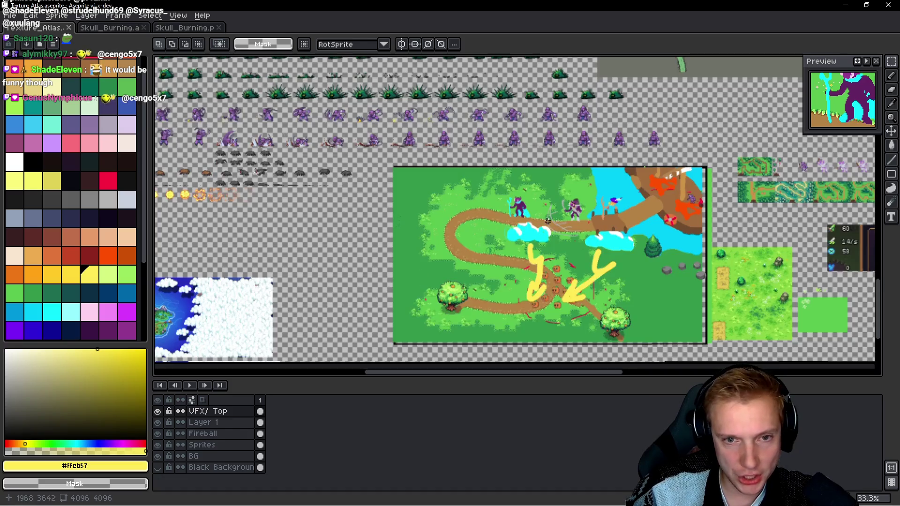
{"action": "scroll", "coordinate": [546, 256], "scroll_direction": "up", "scroll_amount": 6}
{"action": "scroll", "coordinate": [546, 256], "scroll_direction": "left", "scroll_amount": 5}
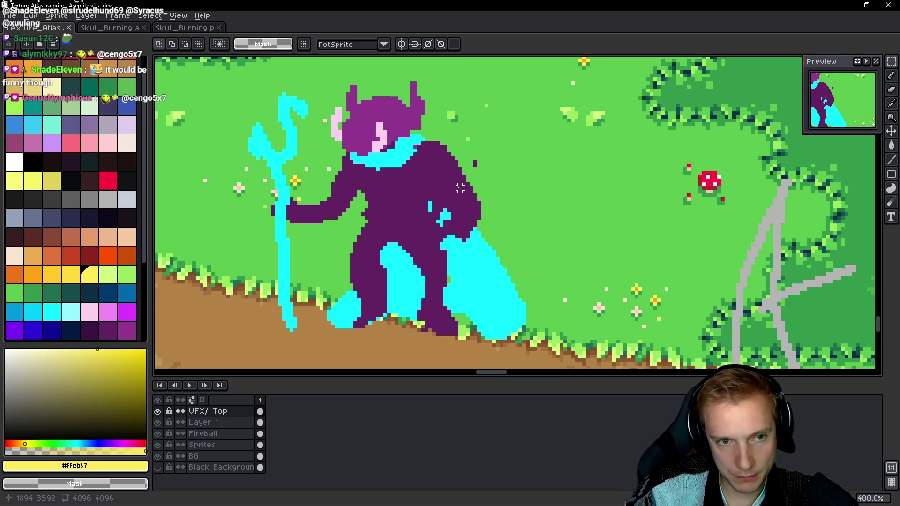
{"action": "key", "text": "alt+f"}
Step: In the Open dialog, browse Google Drive (H:), Tangy TD Assets and My Drive into Gamedev Assets
{"action": "key", "text": "o"}
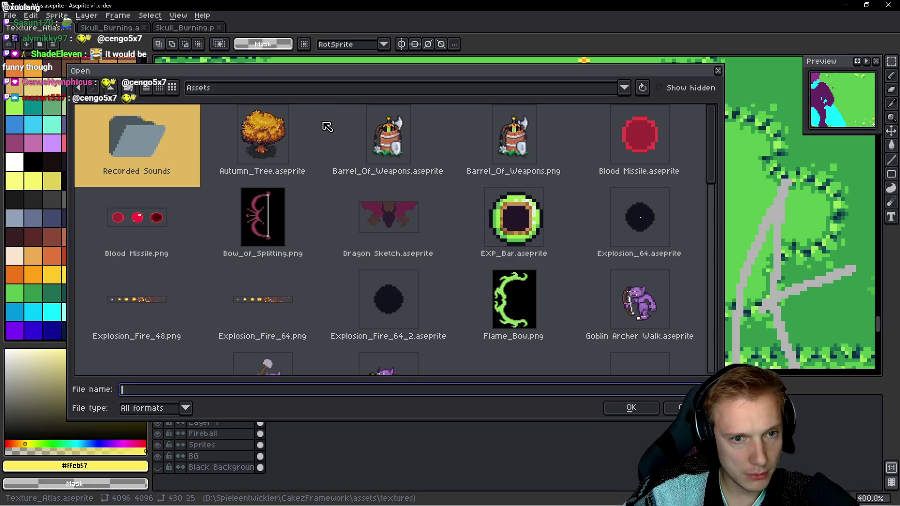
{"action": "scroll", "coordinate": [460, 169], "scroll_direction": "down", "scroll_amount": 3}
{"action": "scroll", "coordinate": [467, 174], "scroll_direction": "down", "scroll_amount": 10}
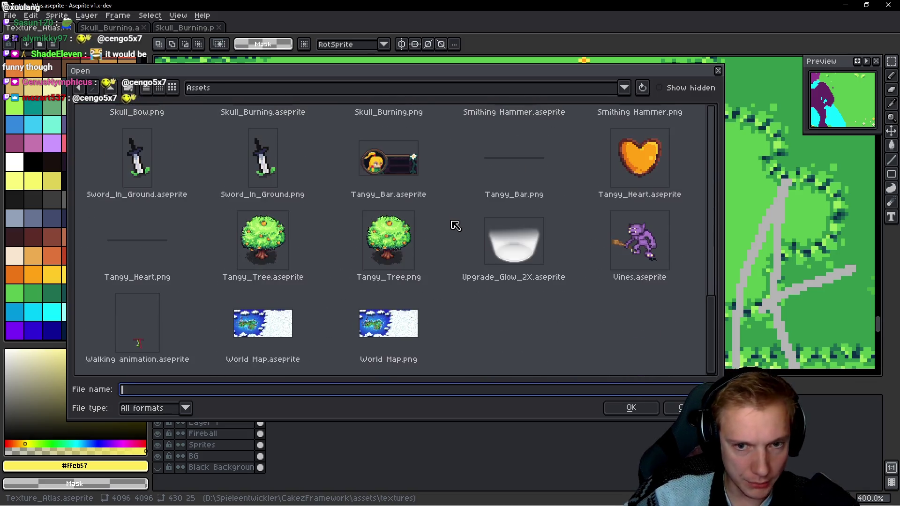
{"action": "scroll", "coordinate": [455, 220], "scroll_direction": "up", "scroll_amount": 13}
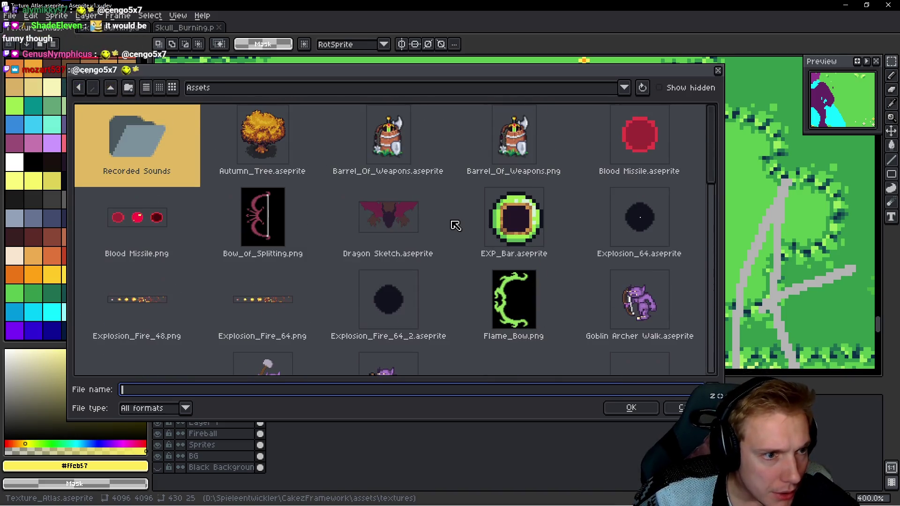
{"action": "left_click", "coordinate": [277, 89]}
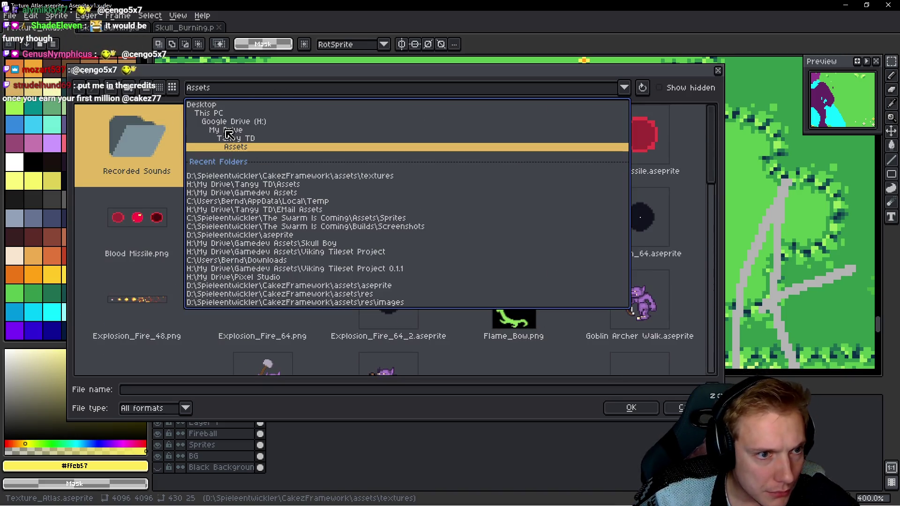
{"action": "left_click", "coordinate": [234, 123]}
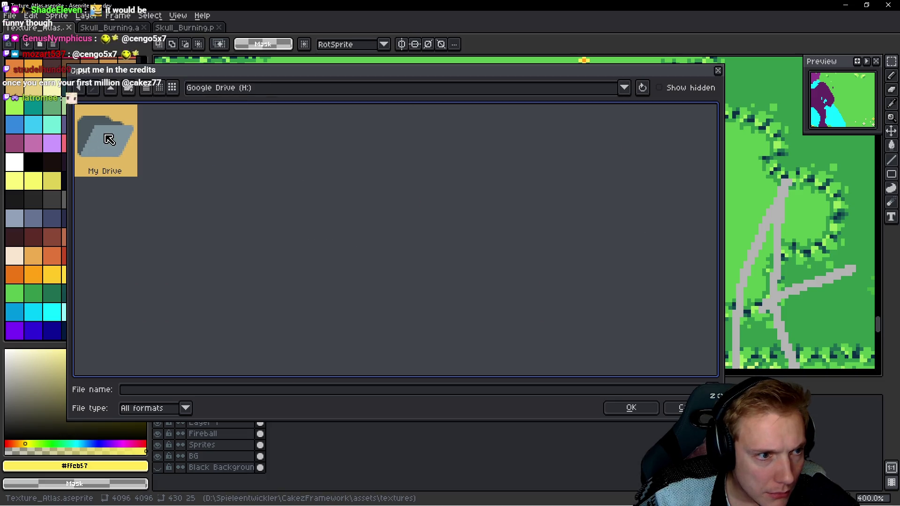
{"action": "left_click", "coordinate": [317, 89]}
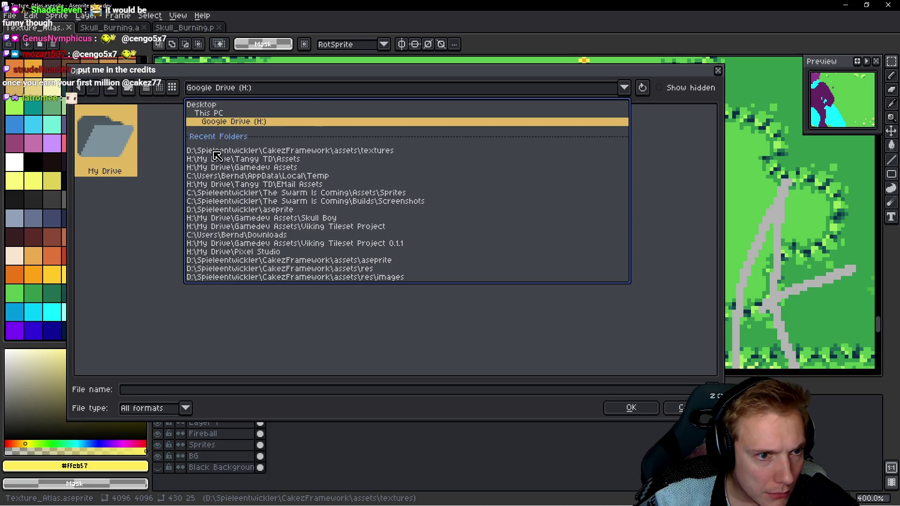
{"action": "left_click", "coordinate": [249, 160]}
{"action": "left_click", "coordinate": [234, 89]}
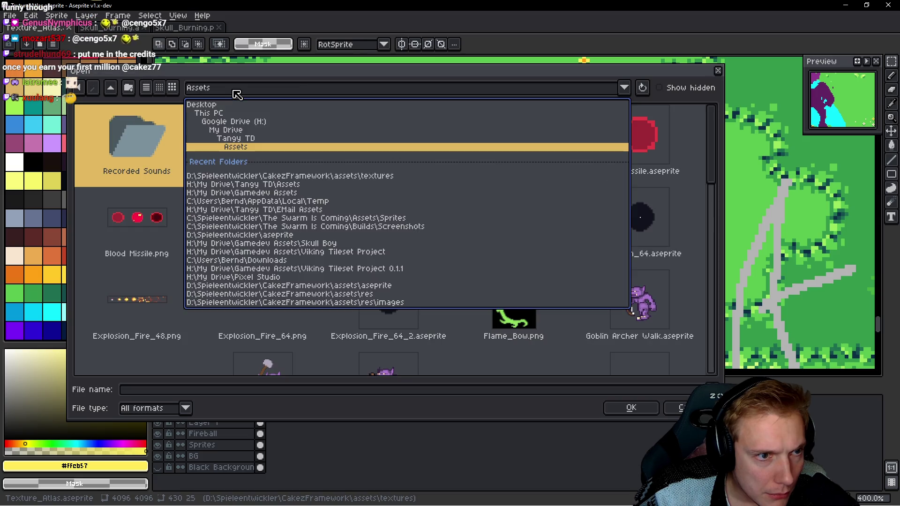
{"action": "left_click", "coordinate": [228, 132]}
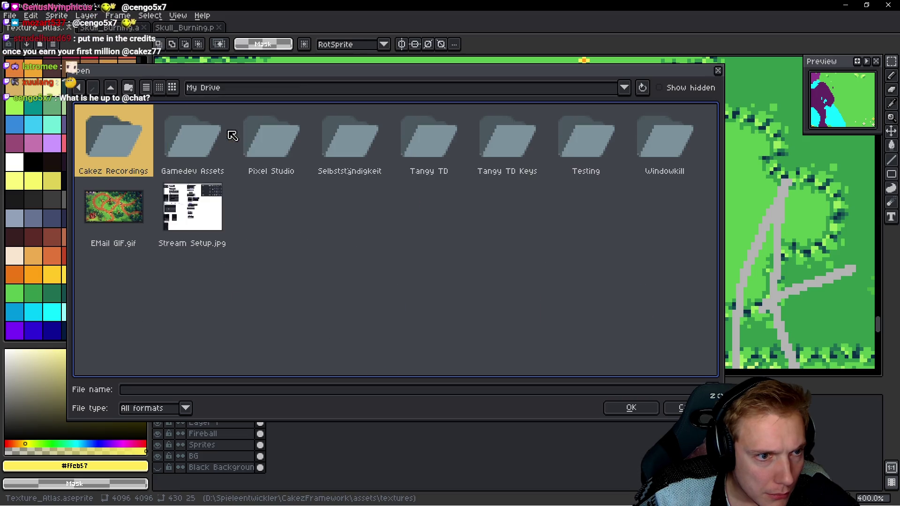
{"action": "double_click", "coordinate": [195, 137]}
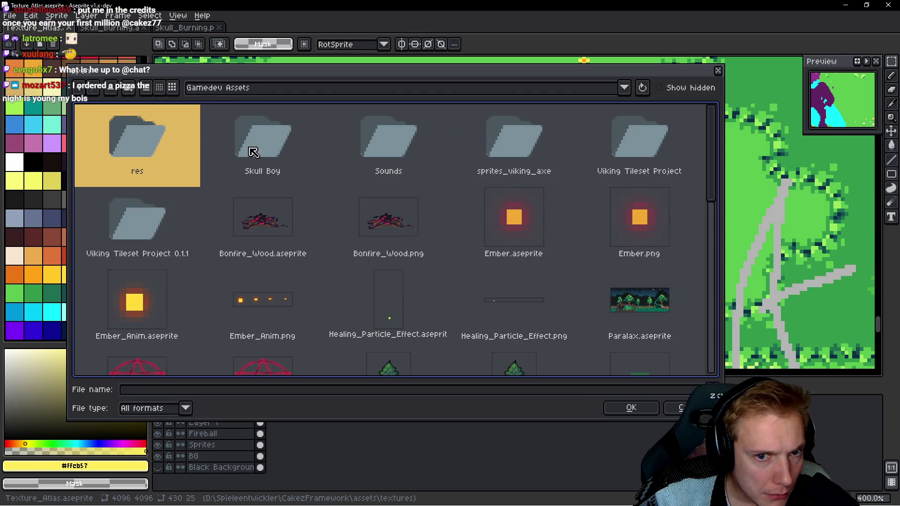
Step: Select Bonfire_Wood.png, return to My Drive, and close the dialog without opening anything
{"action": "scroll", "coordinate": [406, 211], "scroll_direction": "down", "scroll_amount": 6}
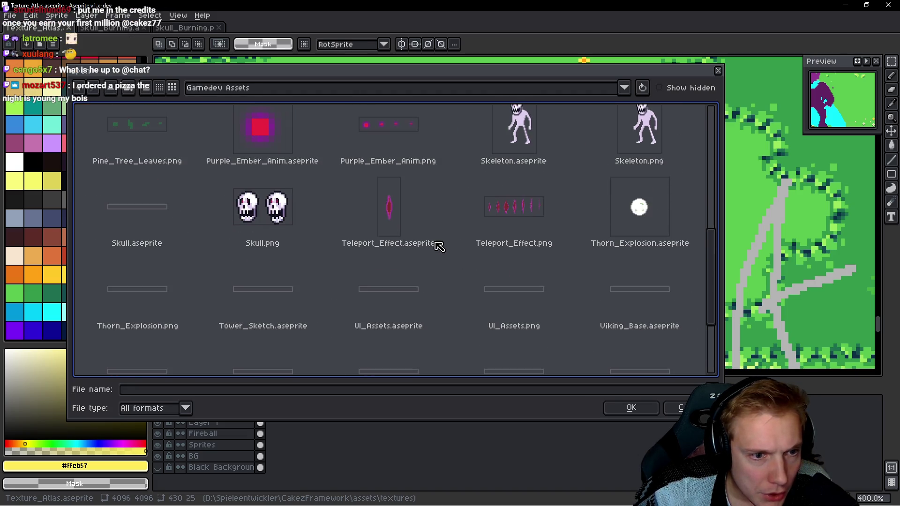
{"action": "scroll", "coordinate": [443, 246], "scroll_direction": "down", "scroll_amount": 3}
{"action": "scroll", "coordinate": [443, 244], "scroll_direction": "up", "scroll_amount": 8}
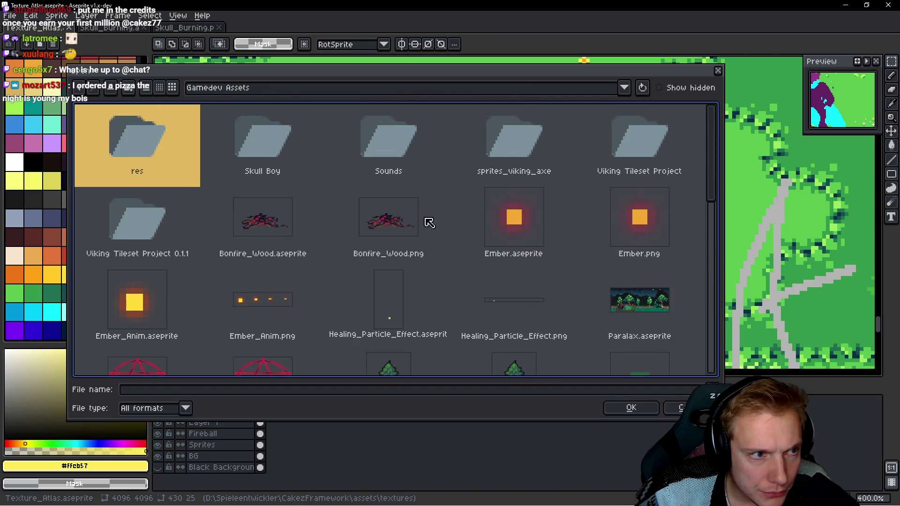
{"action": "left_click", "coordinate": [399, 220]}
{"action": "left_click", "coordinate": [85, 88]}
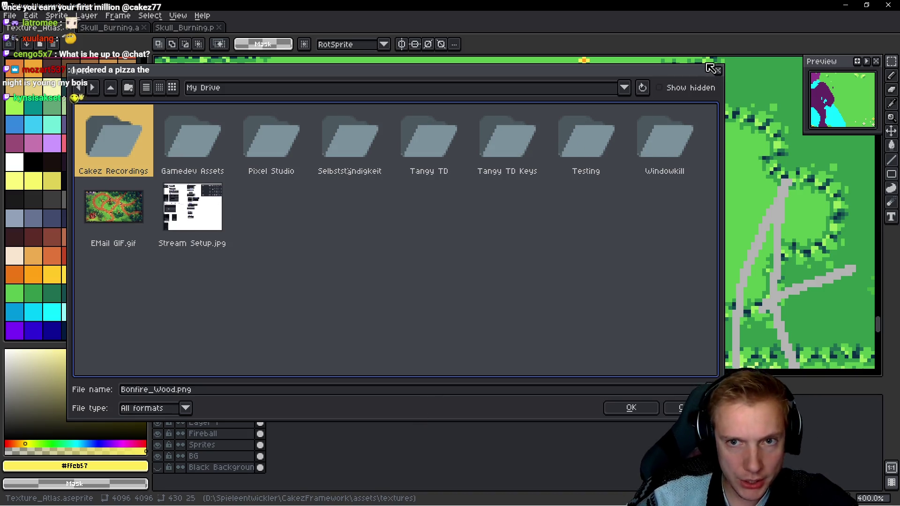
{"action": "left_click", "coordinate": [721, 74]}
{"action": "scroll", "coordinate": [459, 164], "scroll_direction": "down", "scroll_amount": 3}
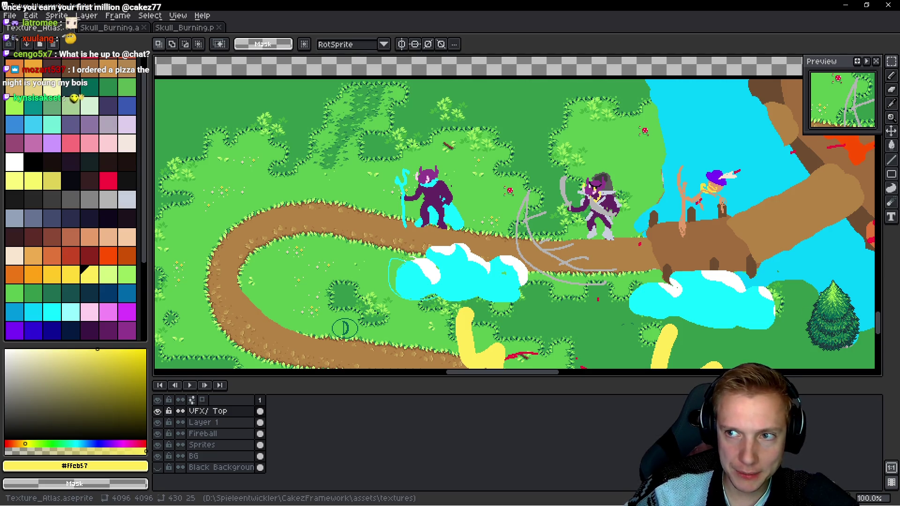
Step: Check the File > Open Recent list, then switch to the CakezFramework File Explorer window
{"action": "left_click", "coordinate": [16, 18]}
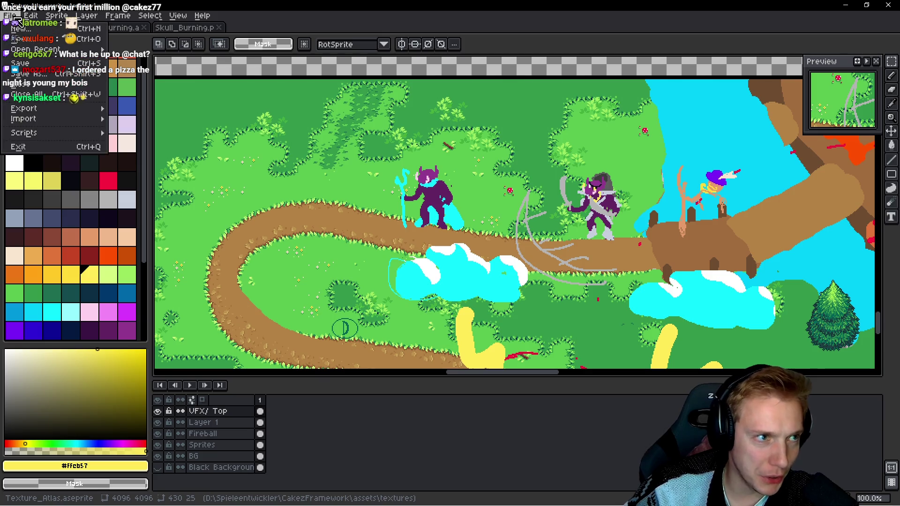
{"action": "mouse_move", "coordinate": [38, 49]}
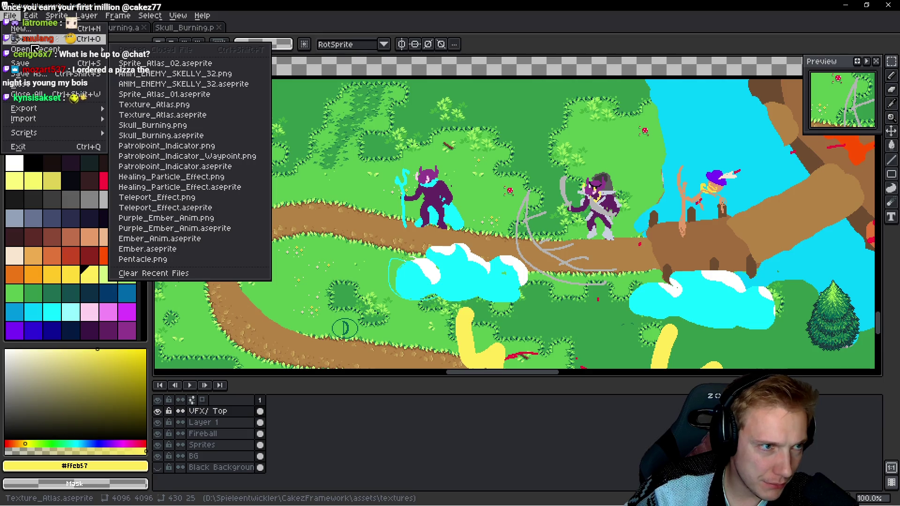
{"action": "key", "text": "alt+Tab"}
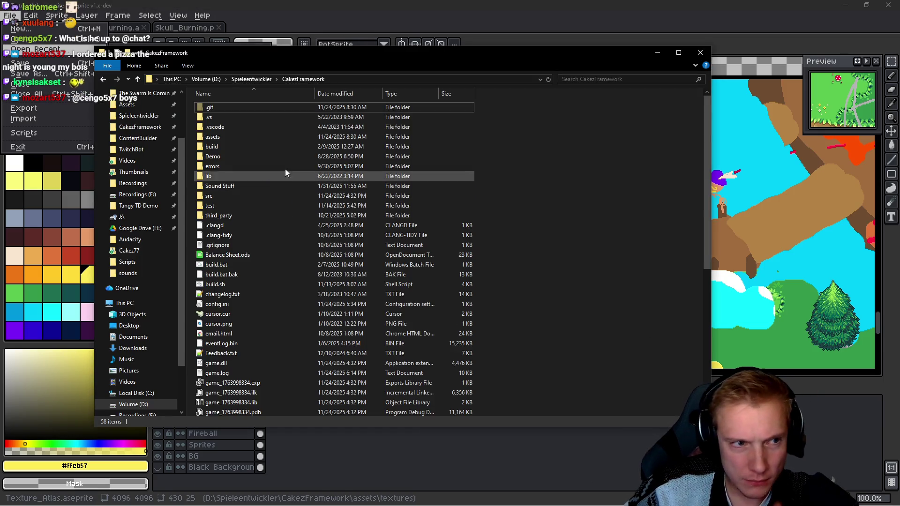
Step: Look through the project's assets > textures and assets > aseprite folders
{"action": "double_click", "coordinate": [208, 136]}
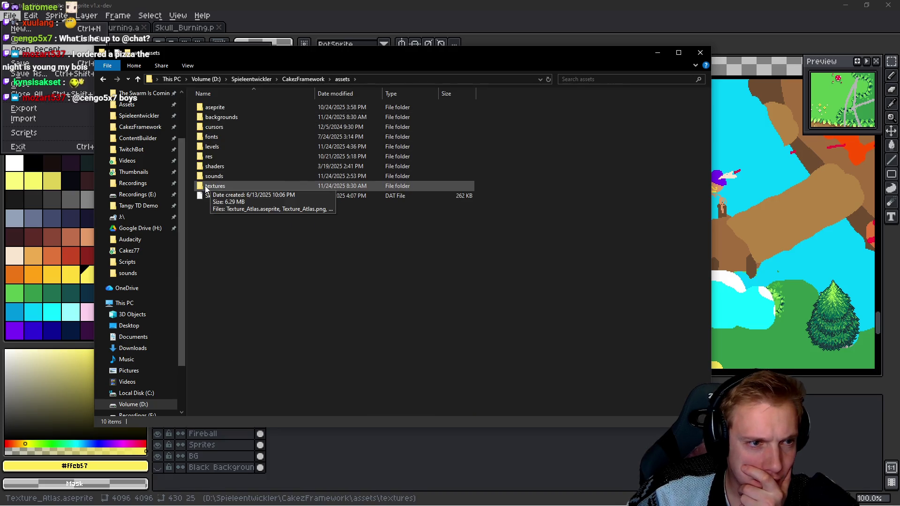
{"action": "double_click", "coordinate": [213, 186]}
{"action": "key", "text": "BackSpace"}
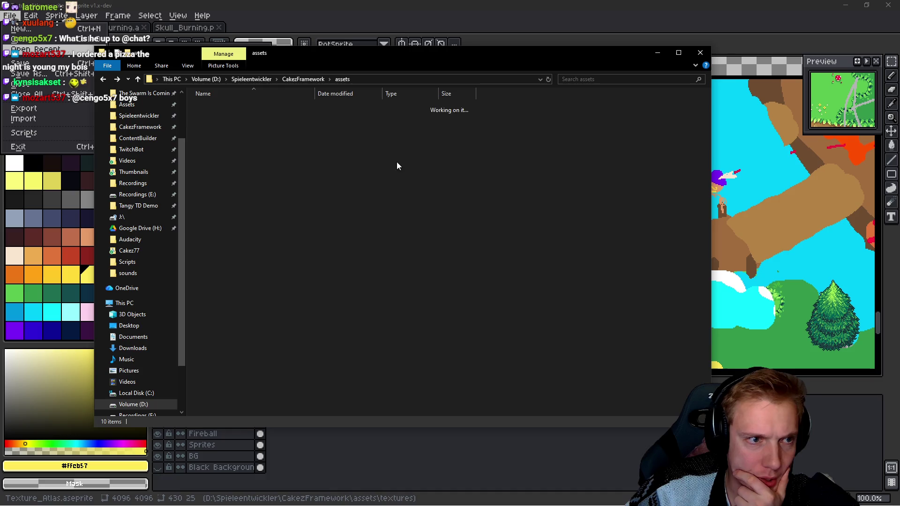
{"action": "key", "text": "Up"}
{"action": "key", "text": "Return"}
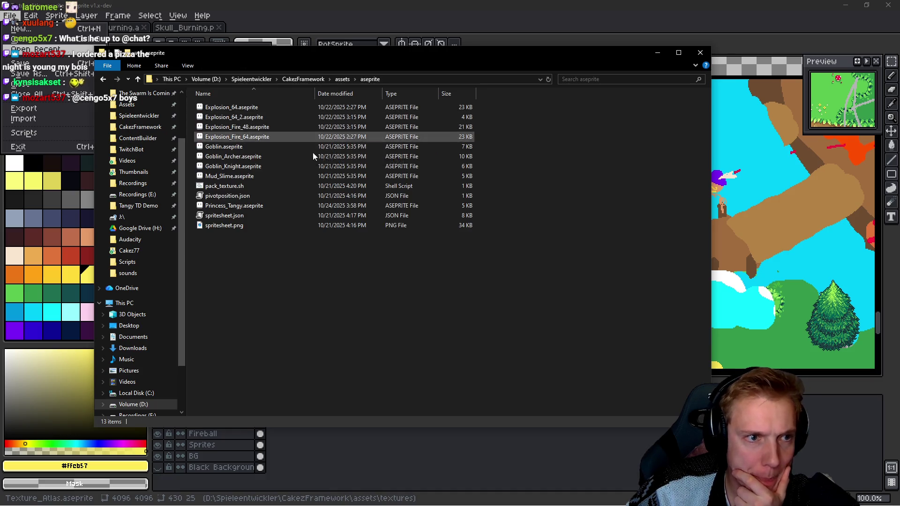
{"action": "scroll", "coordinate": [334, 162], "scroll_direction": "up", "scroll_amount": 2, "text": "ctrl"}
{"action": "scroll", "coordinate": [334, 162], "scroll_direction": "up", "scroll_amount": 1, "text": "ctrl"}
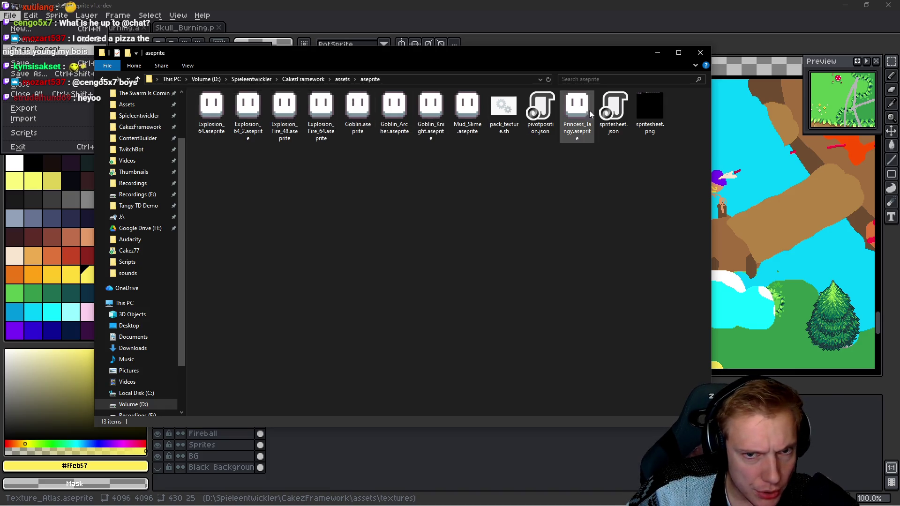
{"action": "key", "text": "alt+Up"}
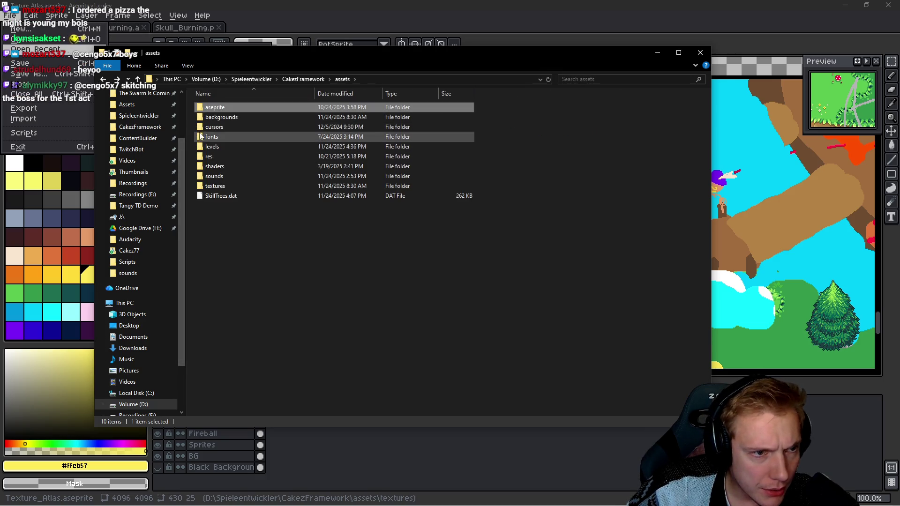
Step: Open res > images, then preview textureAtlas.png full screen and close the viewer
{"action": "double_click", "coordinate": [210, 156]}
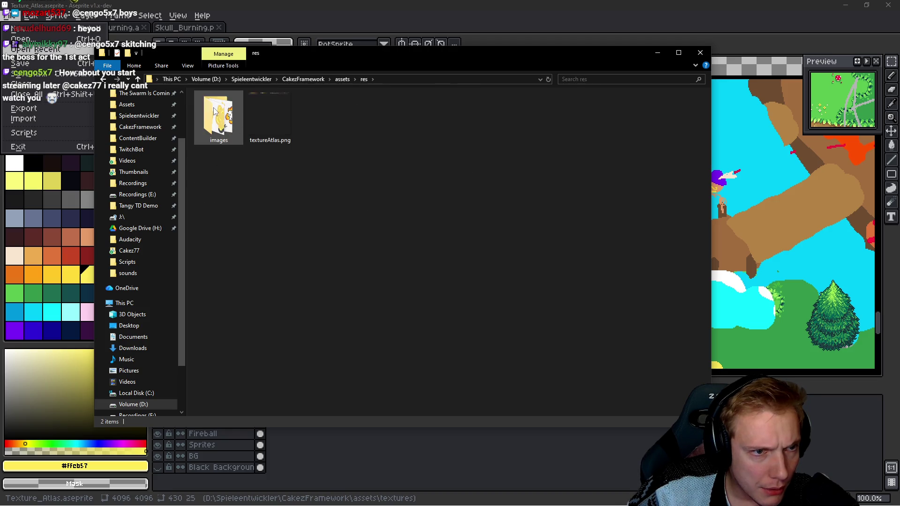
{"action": "double_click", "coordinate": [228, 115]}
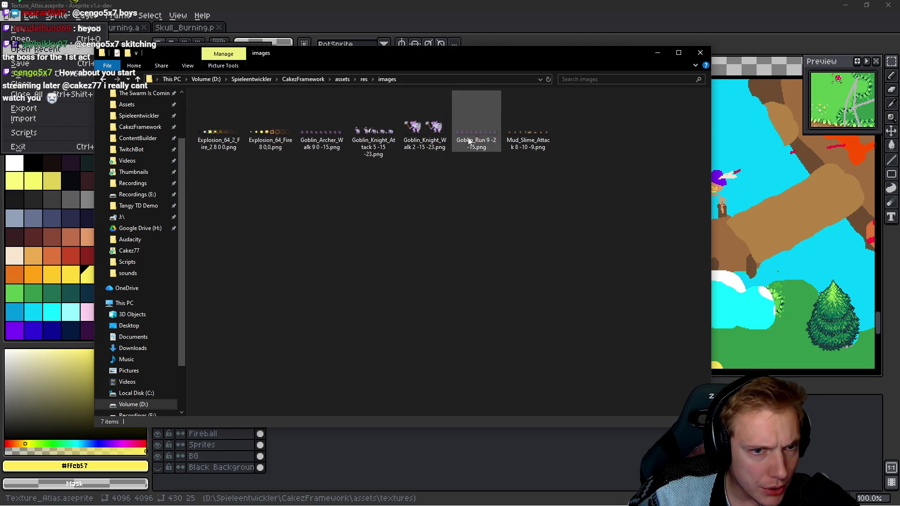
{"action": "key", "text": "BackSpace"}
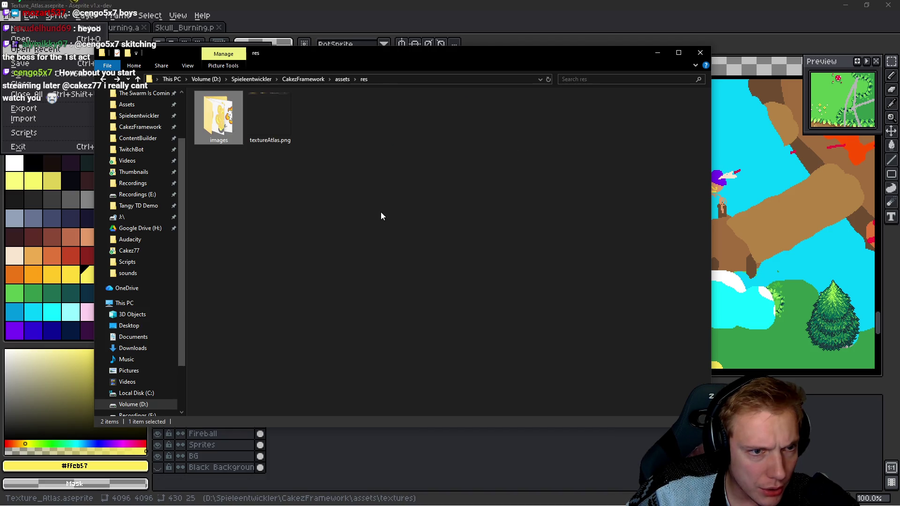
{"action": "left_click", "coordinate": [271, 128]}
{"action": "double_click", "coordinate": [272, 127]}
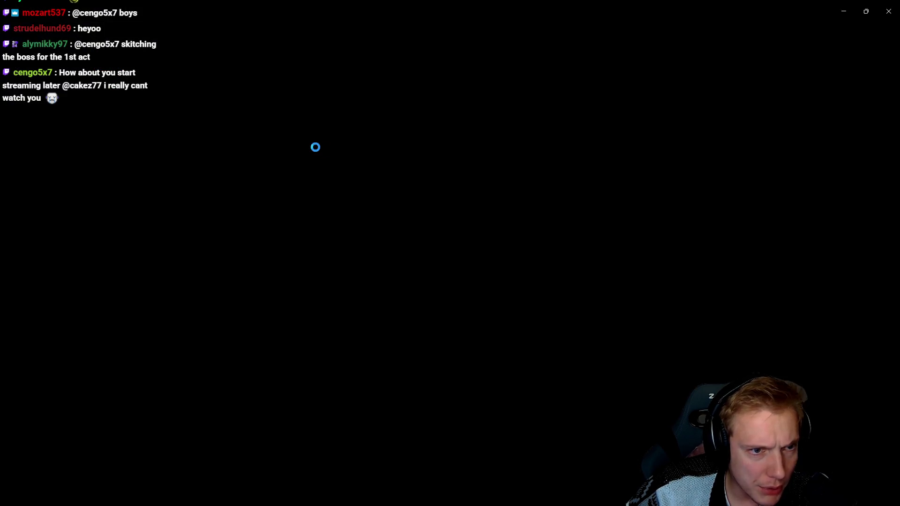
{"action": "left_click", "coordinate": [888, 12]}
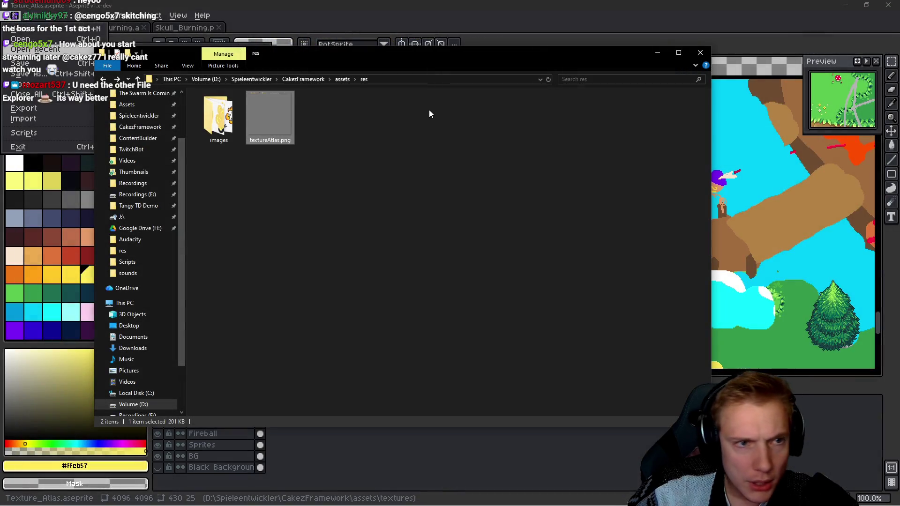
Step: Go to D:\Spieleentwickler\Assets\aseprite and bring Aseprite back to the front
{"action": "key", "text": "alt+Up"}
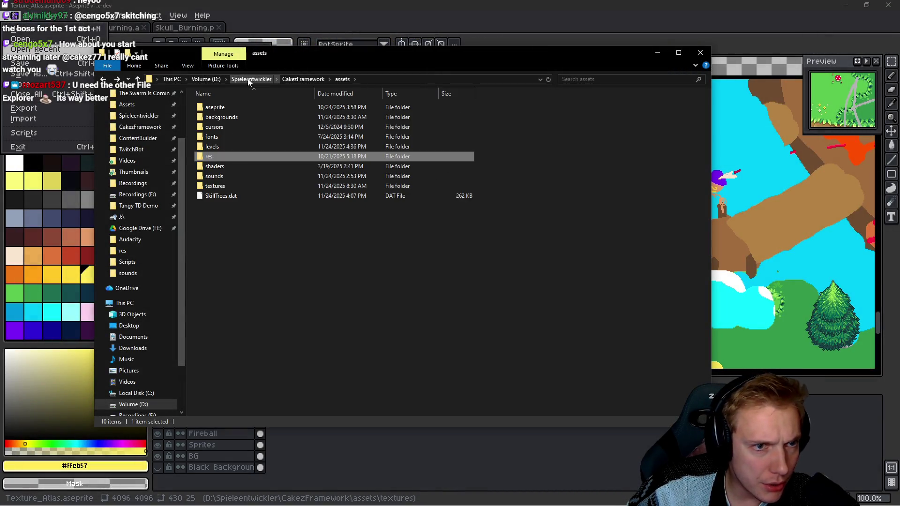
{"action": "left_click", "coordinate": [251, 78]}
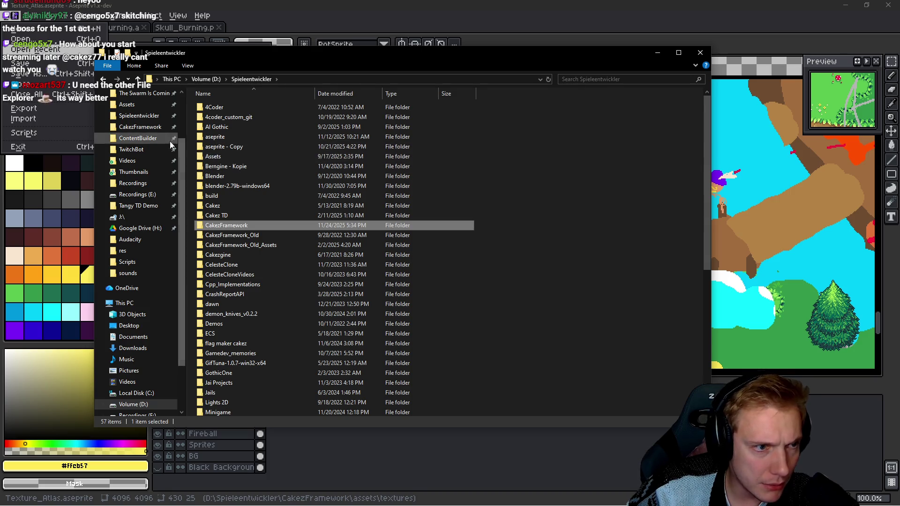
{"action": "scroll", "coordinate": [130, 161], "scroll_direction": "up", "scroll_amount": 2}
{"action": "left_click", "coordinate": [126, 149]}
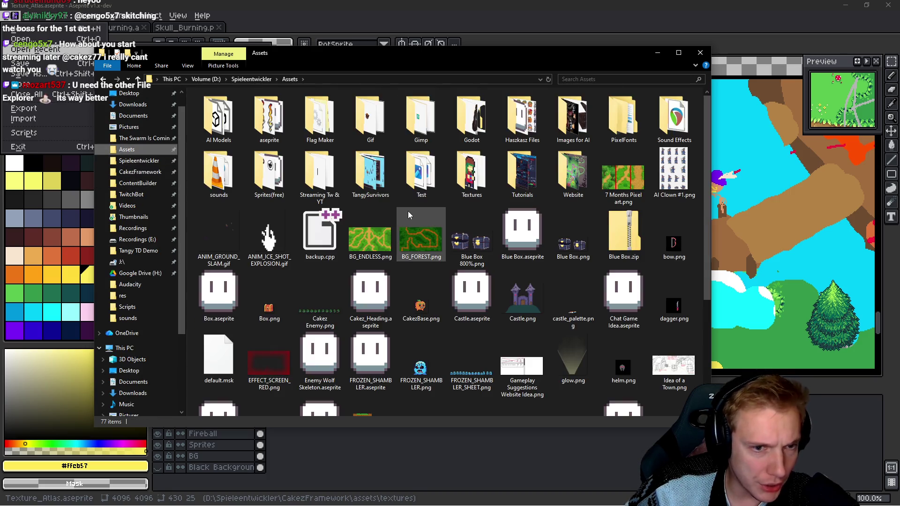
{"action": "scroll", "coordinate": [445, 258], "scroll_direction": "down", "scroll_amount": 3}
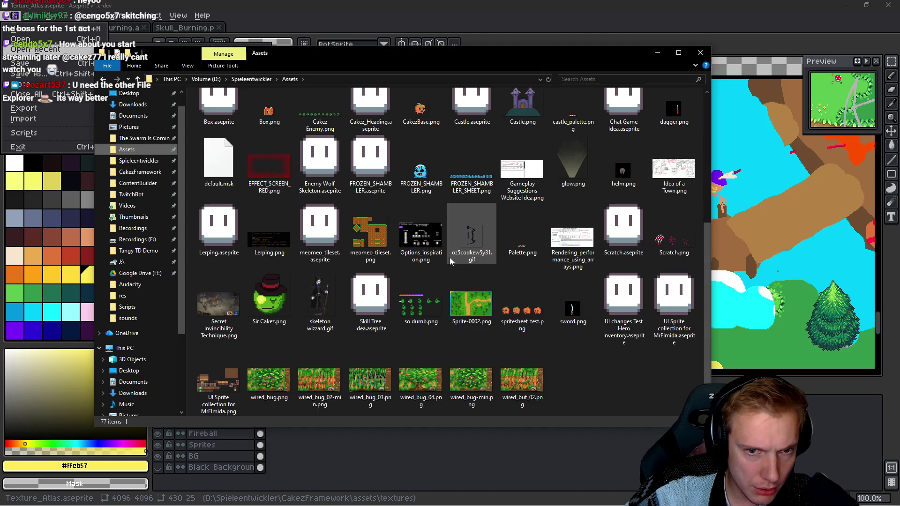
{"action": "scroll", "coordinate": [451, 261], "scroll_direction": "up", "scroll_amount": 3}
{"action": "left_click", "coordinate": [260, 116]}
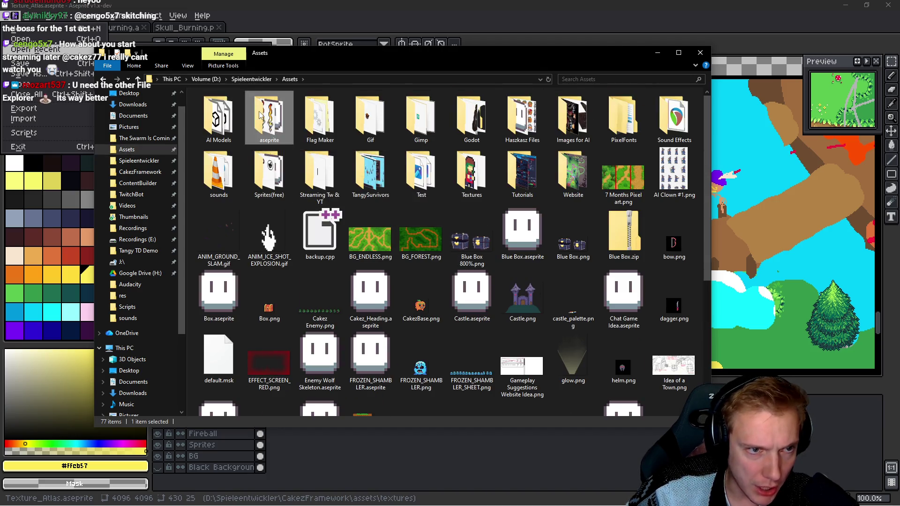
{"action": "double_click", "coordinate": [260, 116]}
{"action": "scroll", "coordinate": [530, 220], "scroll_direction": "down", "scroll_amount": 3}
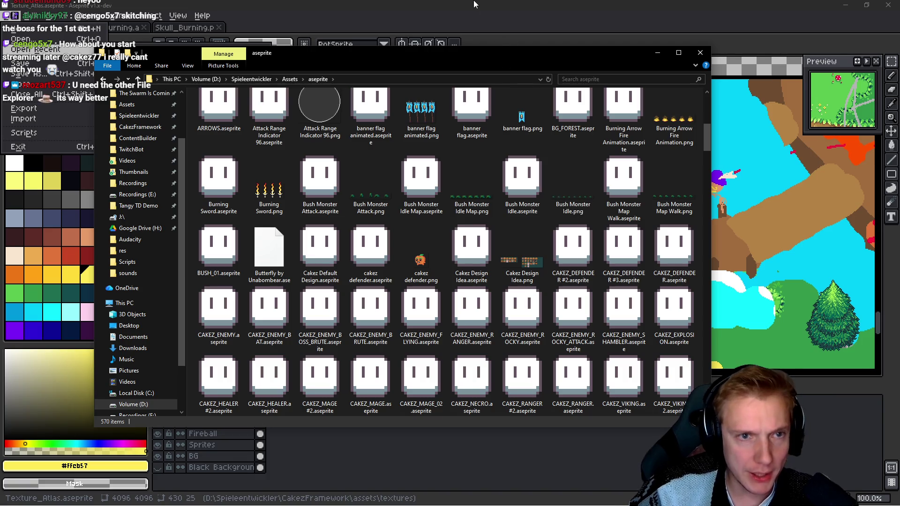
{"action": "left_click", "coordinate": [475, 4]}
Step: In the Open dialog, navigate via Spieleentwickler into the Assets\aseprite folder
{"action": "key", "text": "ctrl+o"}
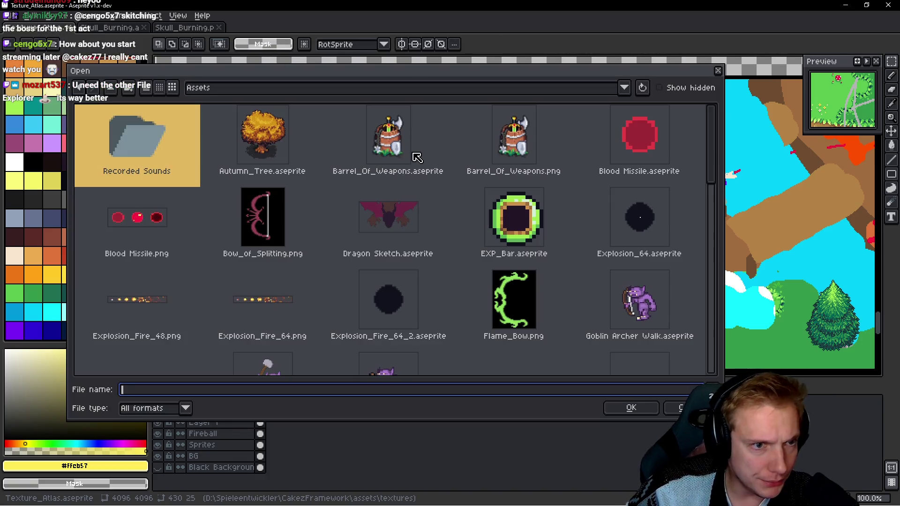
{"action": "left_click", "coordinate": [321, 89]}
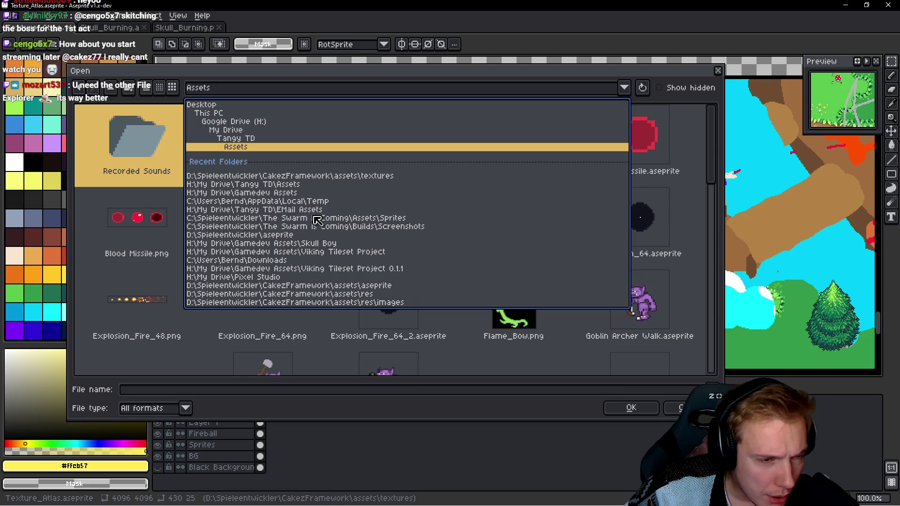
{"action": "left_click", "coordinate": [241, 235]}
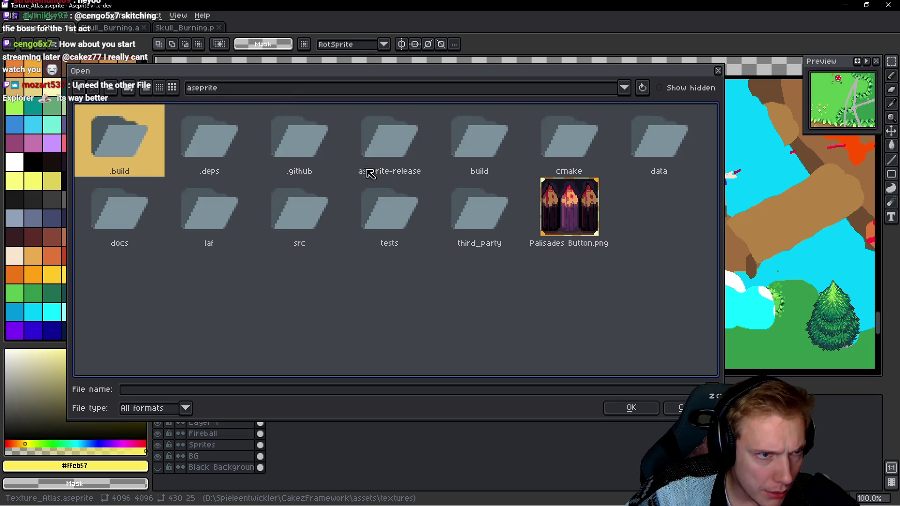
{"action": "left_click", "coordinate": [281, 95]}
{"action": "left_click", "coordinate": [254, 133]}
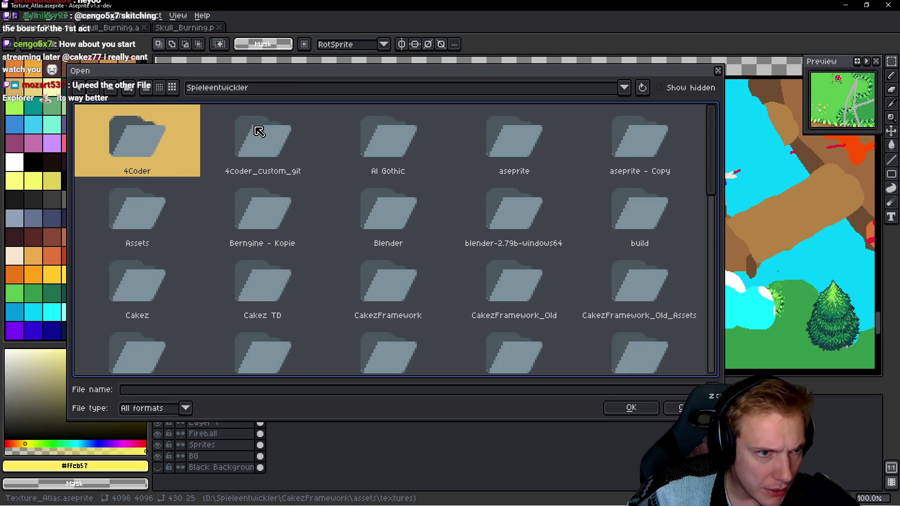
{"action": "double_click", "coordinate": [146, 212]}
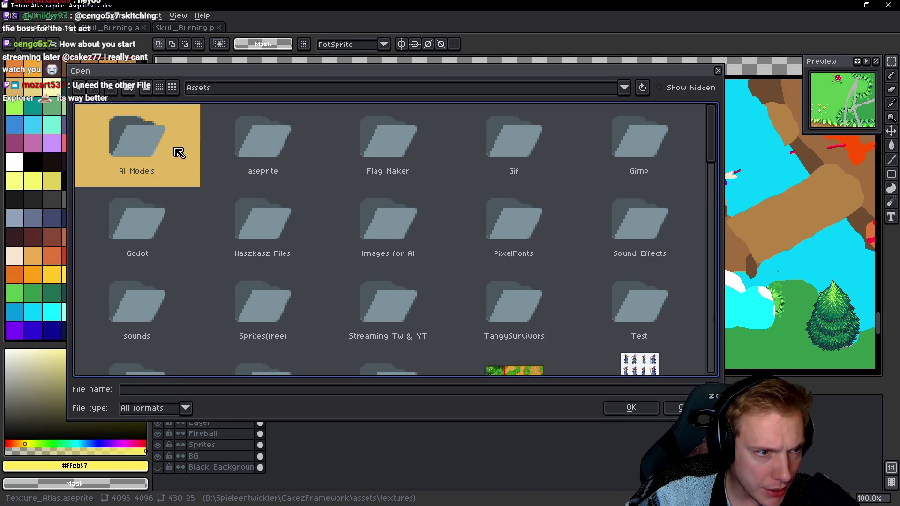
{"action": "double_click", "coordinate": [276, 142]}
Step: Scroll the file grid down to Goblin Wizard.aseprite and open it
{"action": "scroll", "coordinate": [476, 218], "scroll_direction": "down", "scroll_amount": 10}
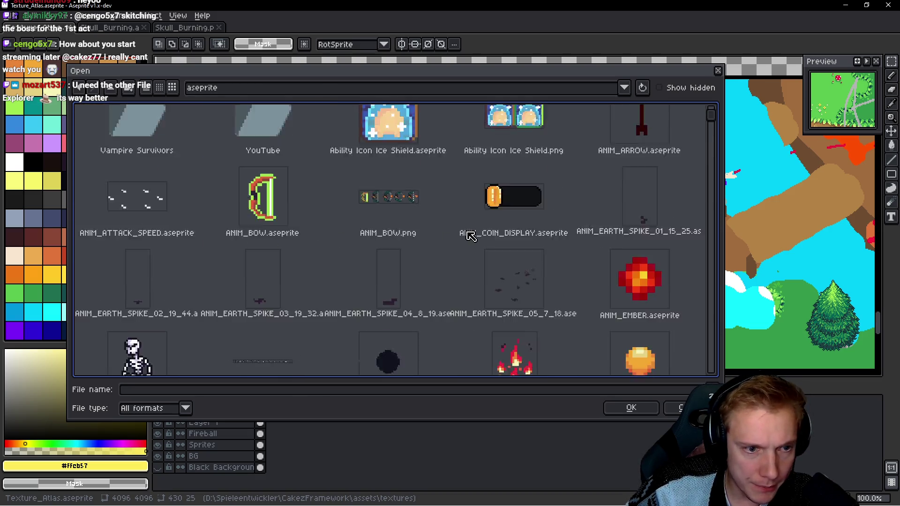
{"action": "scroll", "coordinate": [476, 219], "scroll_direction": "down", "scroll_amount": 10}
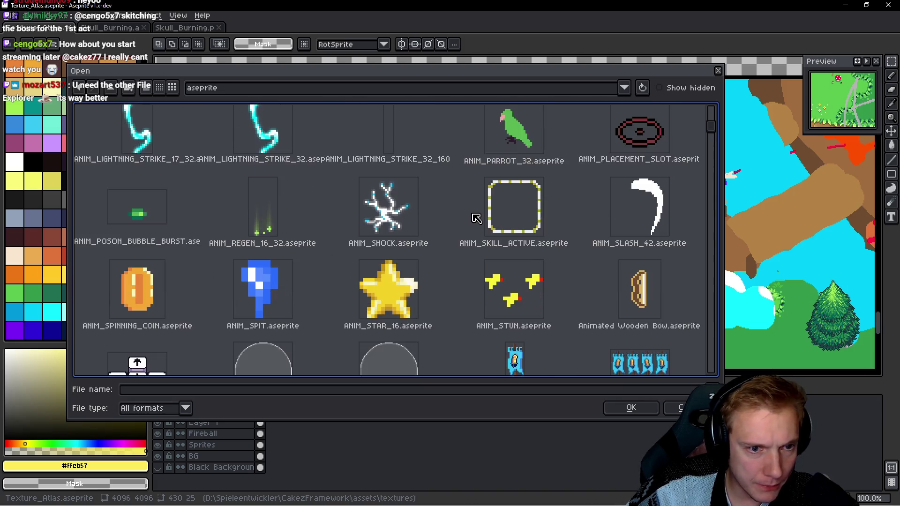
{"action": "scroll", "coordinate": [479, 208], "scroll_direction": "down", "scroll_amount": 3}
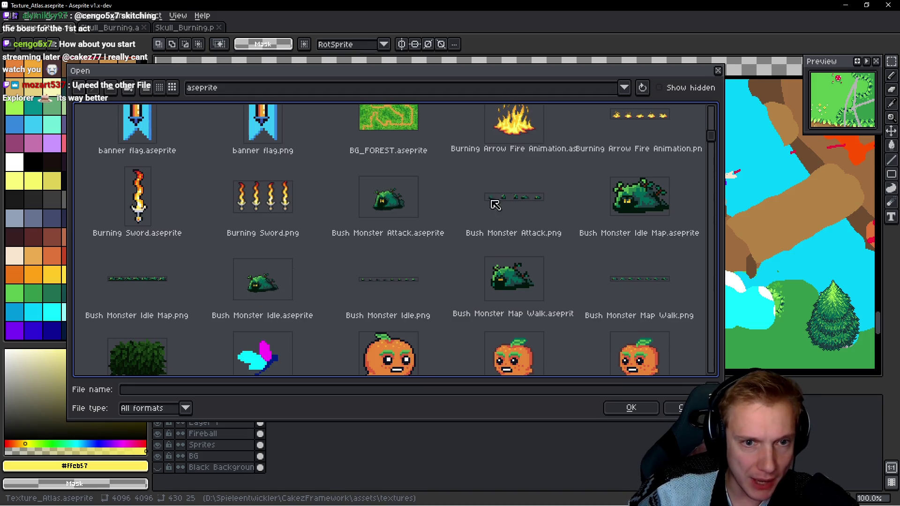
{"action": "scroll", "coordinate": [540, 192], "scroll_direction": "down", "scroll_amount": 8}
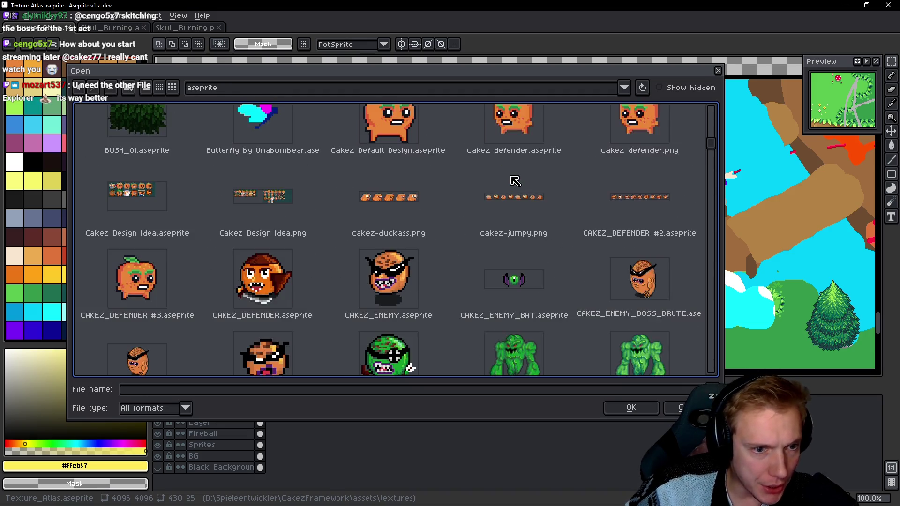
{"action": "scroll", "coordinate": [436, 221], "scroll_direction": "down", "scroll_amount": 10}
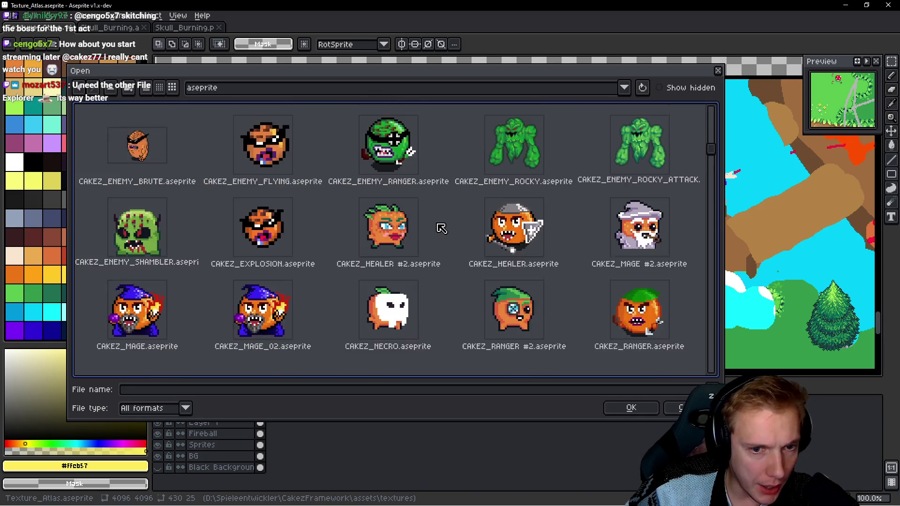
{"action": "scroll", "coordinate": [442, 223], "scroll_direction": "down", "scroll_amount": 3}
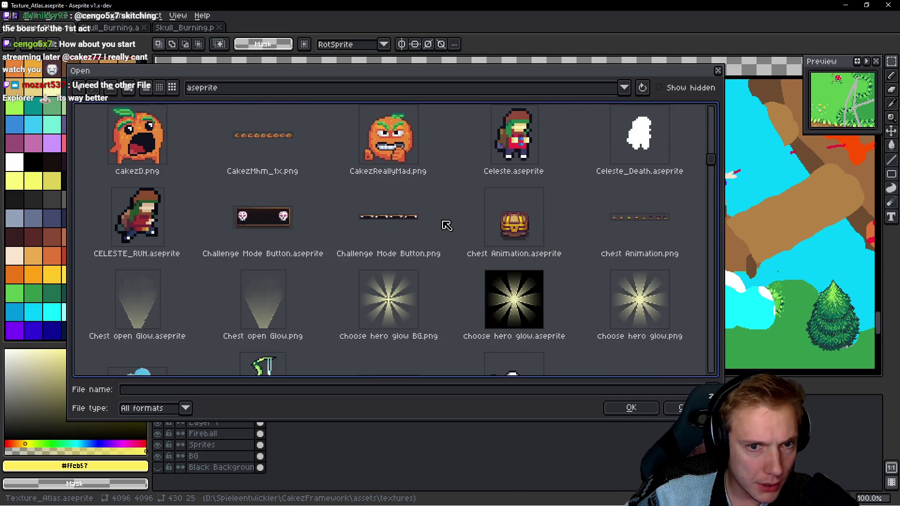
{"action": "scroll", "coordinate": [451, 222], "scroll_direction": "down", "scroll_amount": 9}
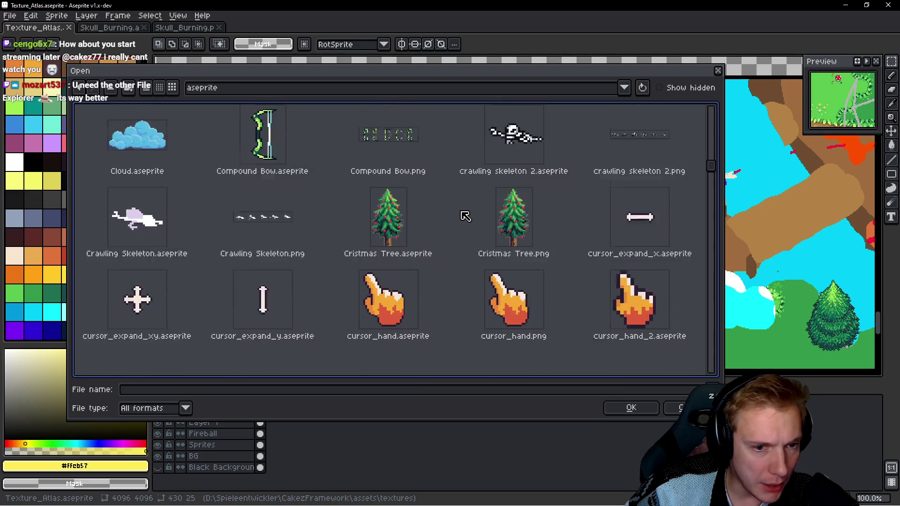
{"action": "scroll", "coordinate": [464, 223], "scroll_direction": "down", "scroll_amount": 2}
{"action": "scroll", "coordinate": [460, 218], "scroll_direction": "down", "scroll_amount": 10}
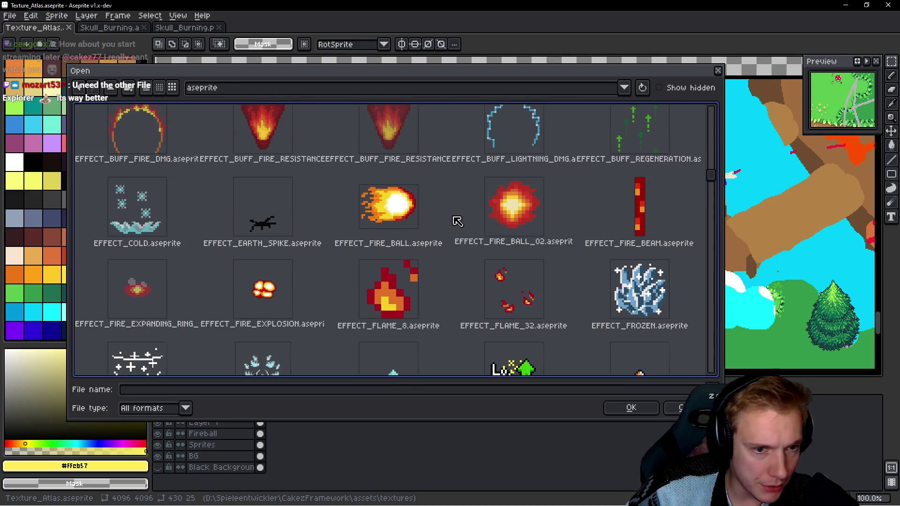
{"action": "scroll", "coordinate": [458, 213], "scroll_direction": "down", "scroll_amount": 5}
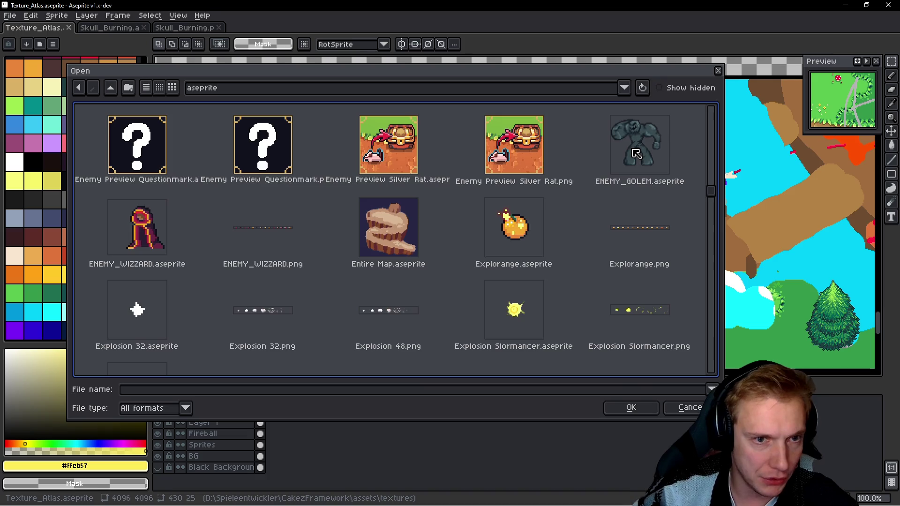
{"action": "scroll", "coordinate": [477, 245], "scroll_direction": "down", "scroll_amount": 8}
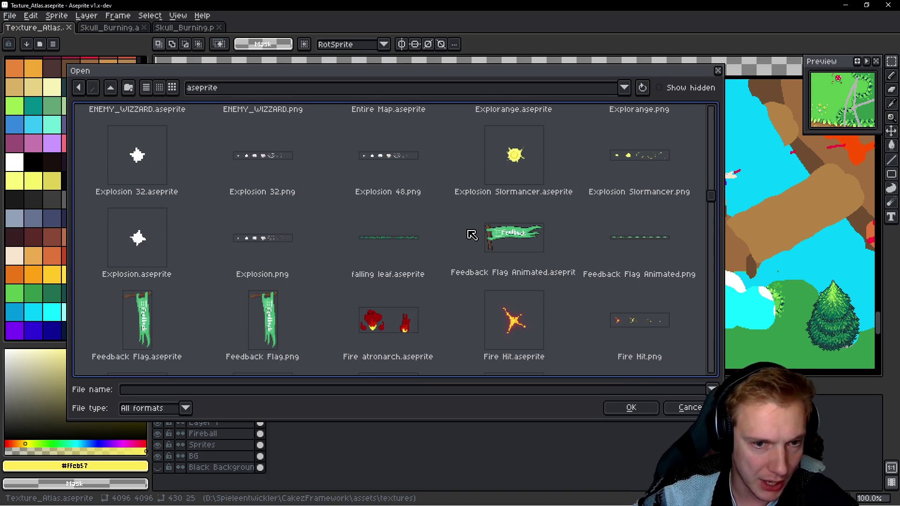
{"action": "scroll", "coordinate": [476, 221], "scroll_direction": "down", "scroll_amount": 3}
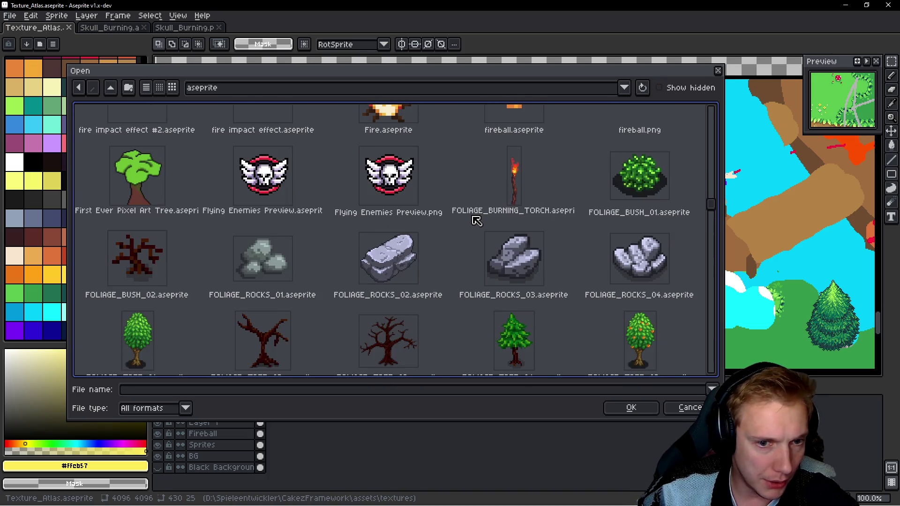
{"action": "scroll", "coordinate": [469, 219], "scroll_direction": "down", "scroll_amount": 10}
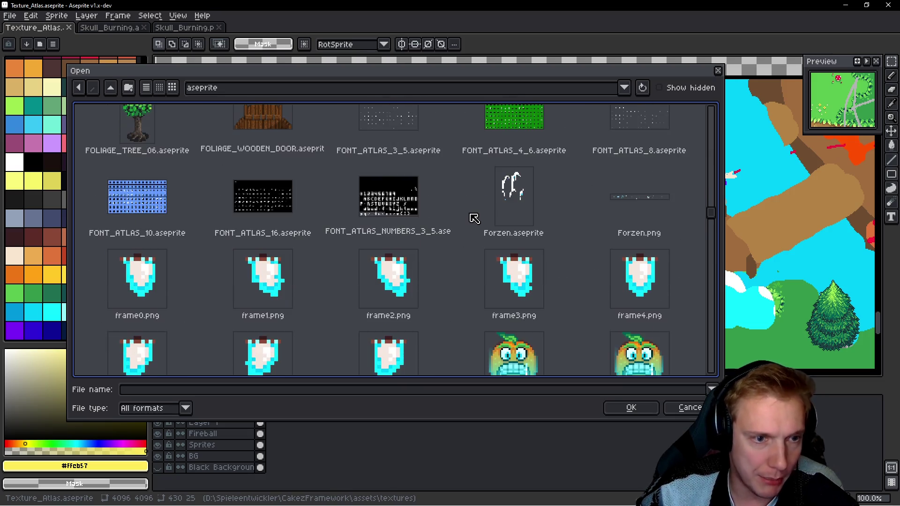
{"action": "scroll", "coordinate": [475, 217], "scroll_direction": "down", "scroll_amount": 6}
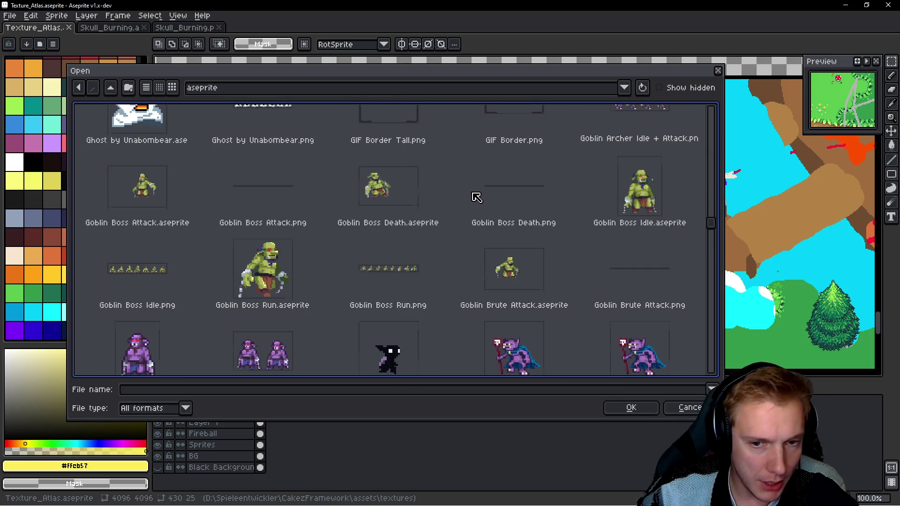
{"action": "scroll", "coordinate": [485, 204], "scroll_direction": "down", "scroll_amount": 2}
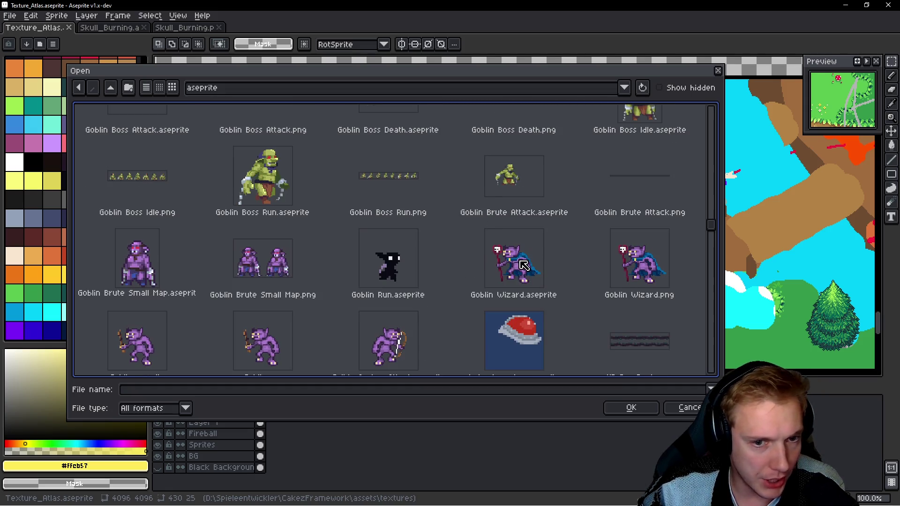
{"action": "left_click", "coordinate": [524, 265]}
{"action": "scroll", "coordinate": [559, 209], "scroll_direction": "up", "scroll_amount": 2}
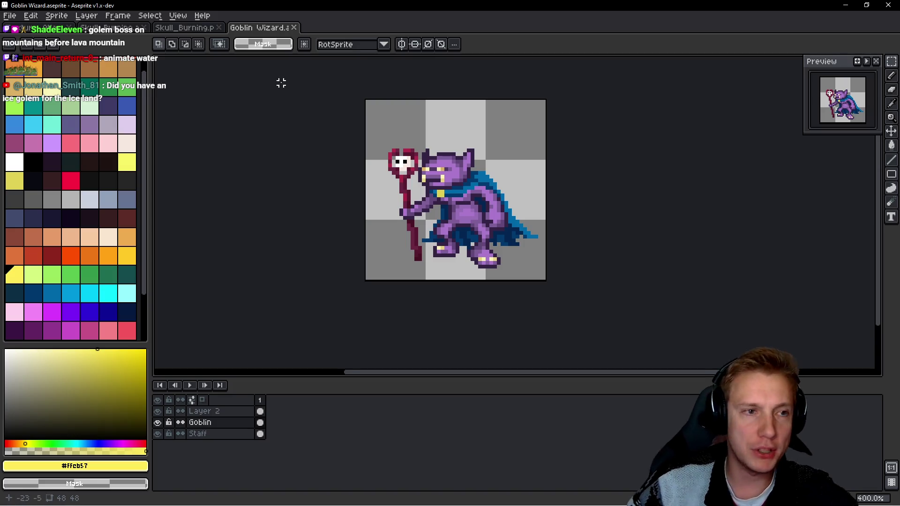
{"action": "left_click", "coordinate": [10, 15]}
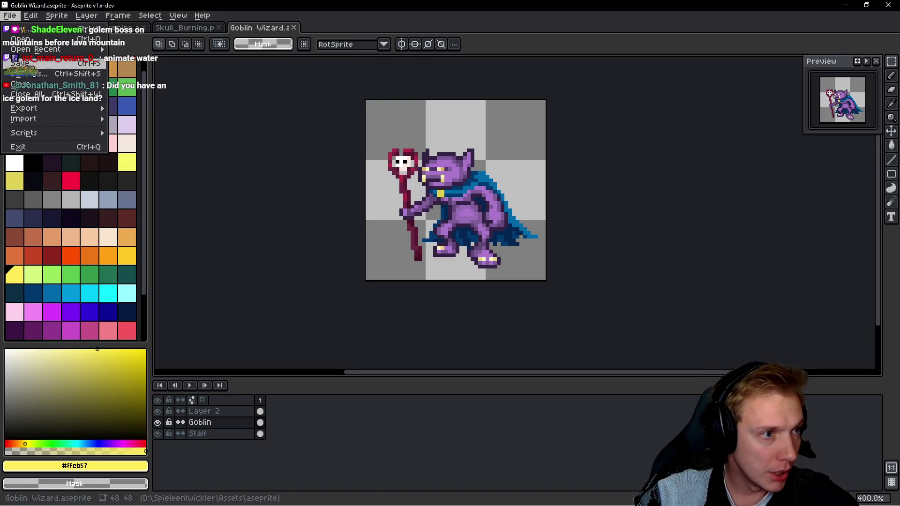
Step: Save a copy of Goblin Wizard.aseprite into the Assets folder
{"action": "left_click", "coordinate": [28, 73]}
{"action": "left_click", "coordinate": [266, 88]}
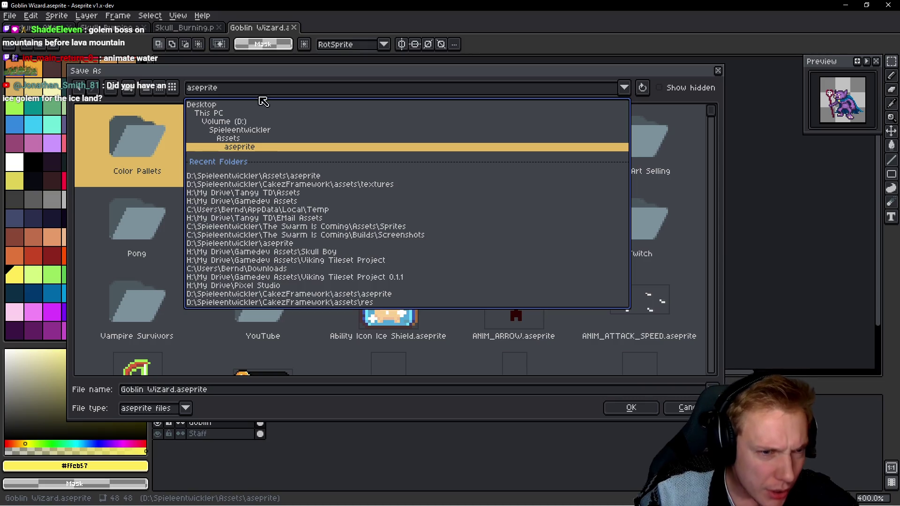
{"action": "left_click", "coordinate": [257, 193]}
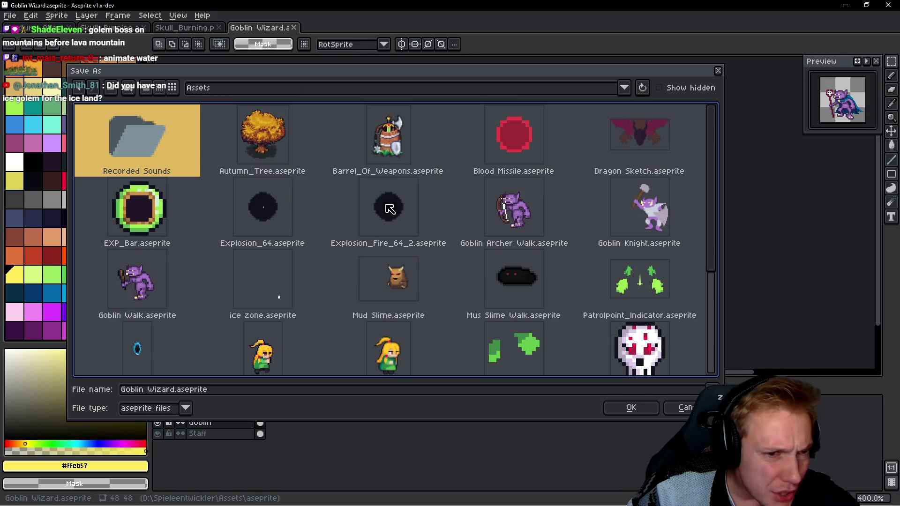
{"action": "left_click", "coordinate": [632, 409]}
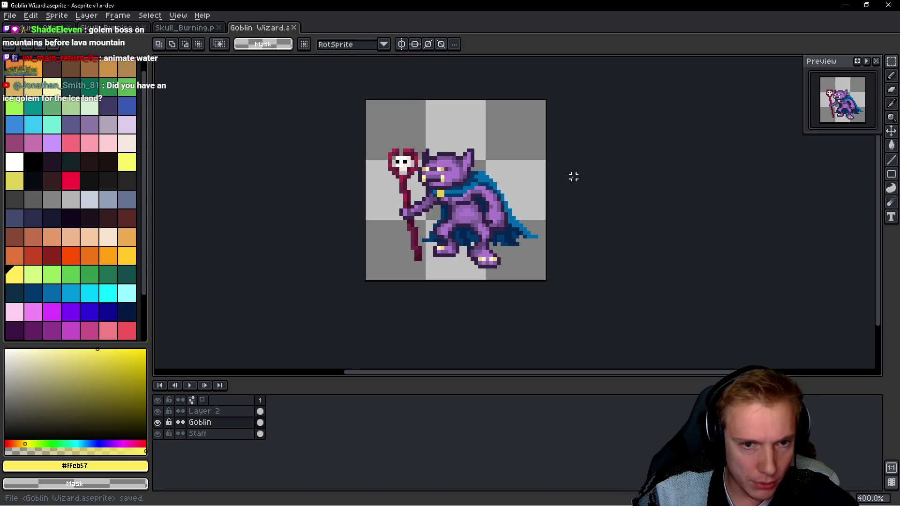
Step: Close the Goblin Wizard and both Skull_Burning sprites, save the texture atlas, and quit Aseprite
{"action": "left_click", "coordinate": [281, 27]}
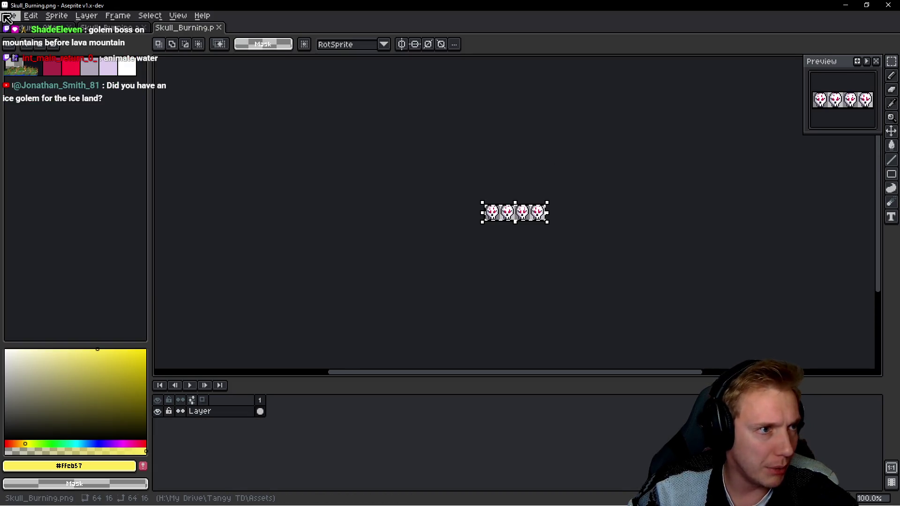
{"action": "left_click", "coordinate": [219, 28]}
{"action": "left_click", "coordinate": [107, 29]}
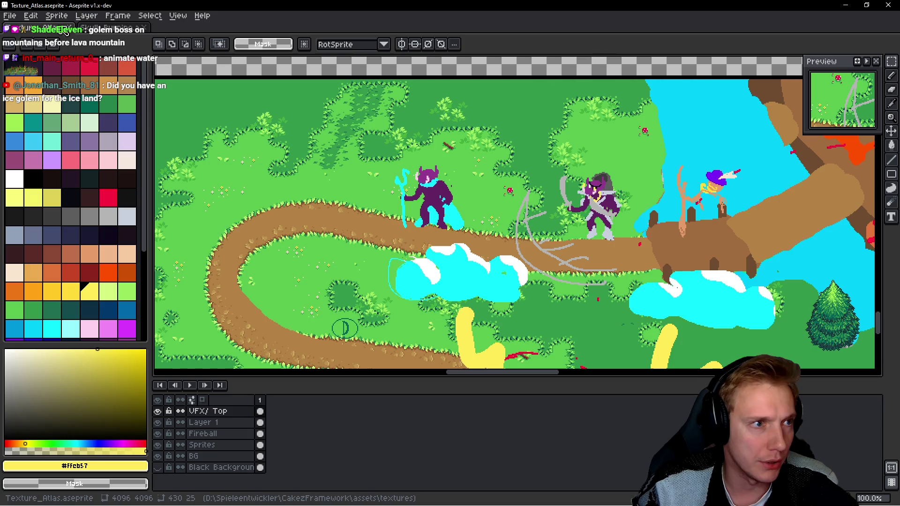
{"action": "key", "text": "ctrl+s"}
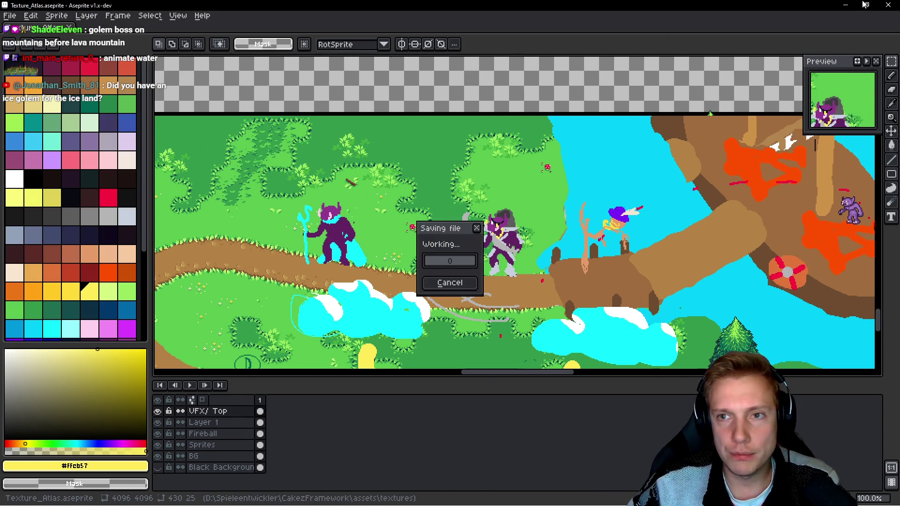
{"action": "left_click", "coordinate": [888, 9]}
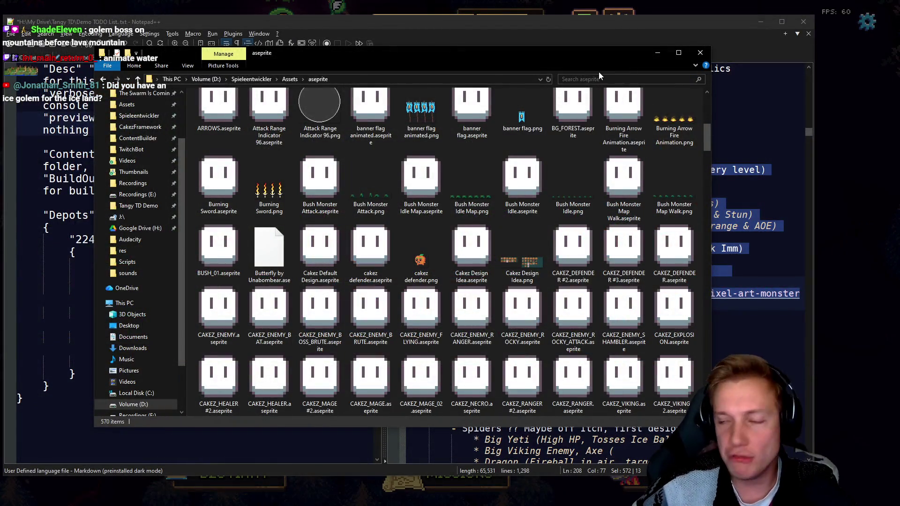
Step: Close File Explorer, save the Demo TODO list in Notepad++, and close Notepad++
{"action": "left_click", "coordinate": [697, 53]}
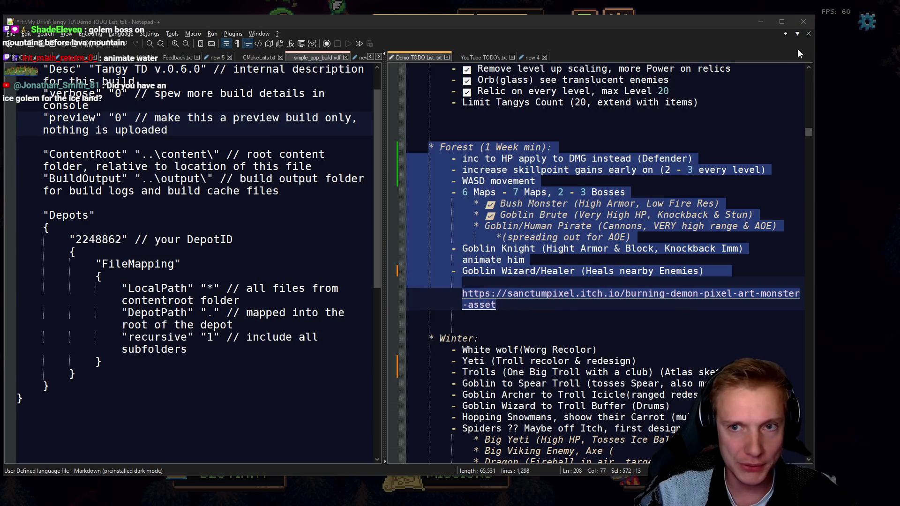
{"action": "left_click", "coordinate": [602, 192]}
{"action": "key", "text": "ctrl+s"}
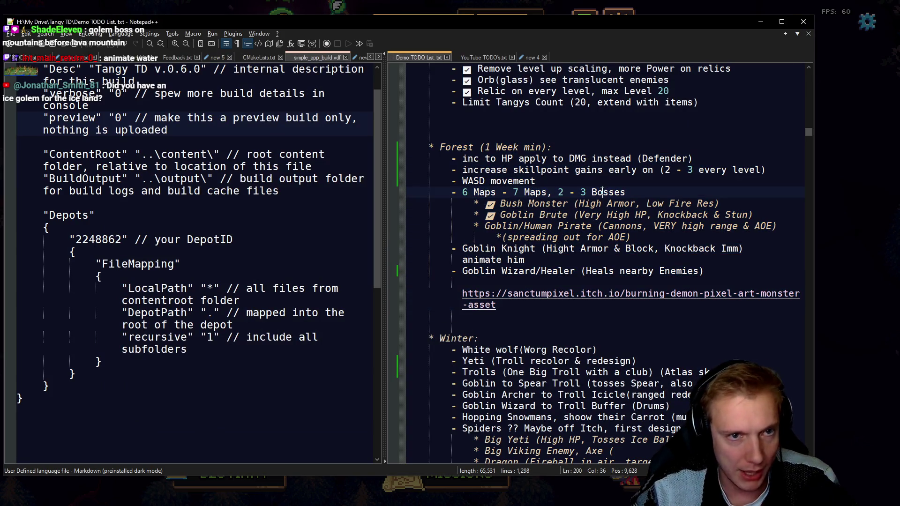
{"action": "left_click", "coordinate": [805, 24]}
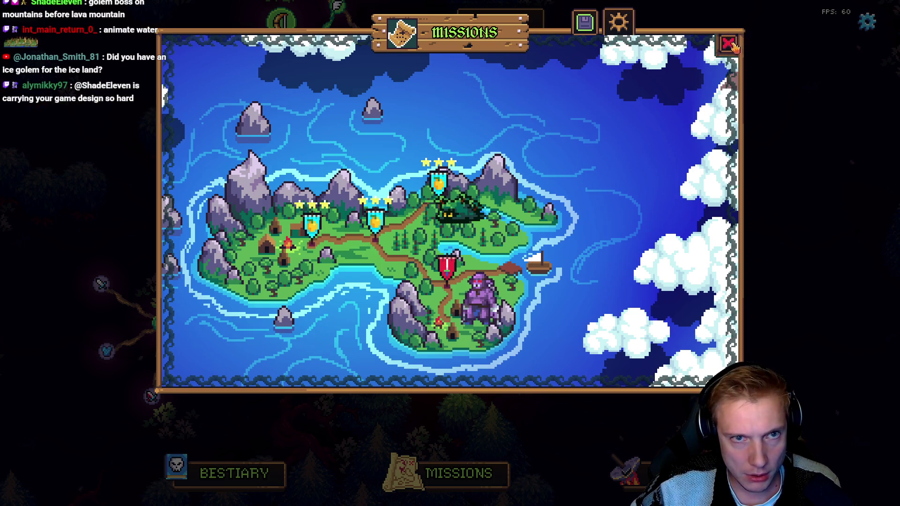
Step: Preview the Wolfs Den mission on the Missions map, cancel it, then switch to VS Code
{"action": "key", "text": "Escape"}
{"action": "scroll", "coordinate": [455, 172], "scroll_direction": "up", "scroll_amount": 3}
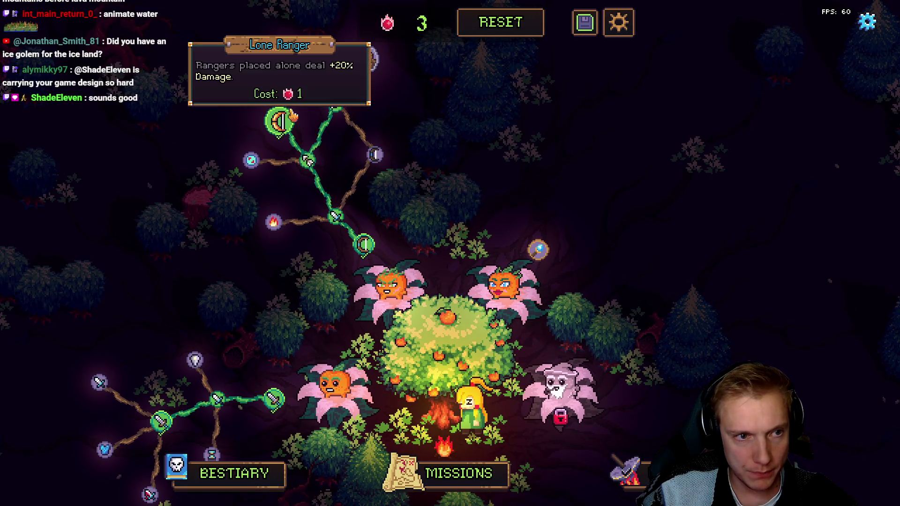
{"action": "scroll", "coordinate": [426, 276], "scroll_direction": "up", "scroll_amount": 3}
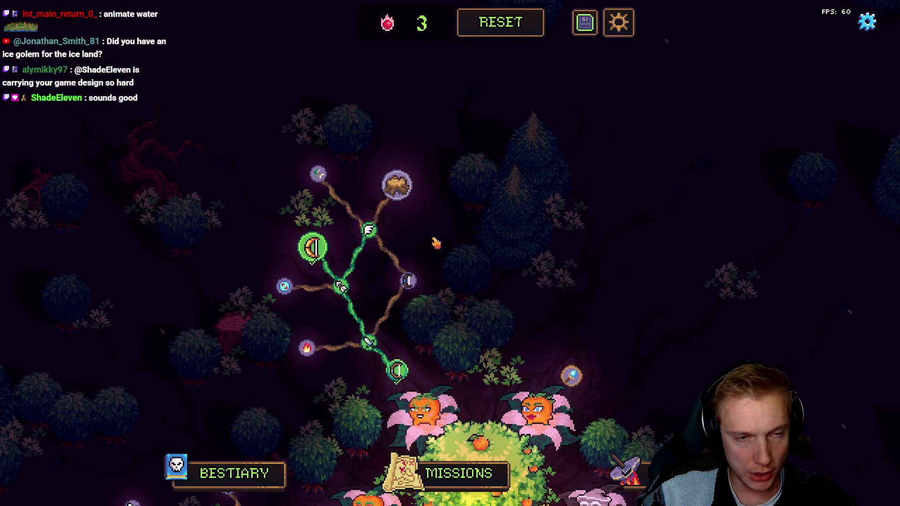
{"action": "scroll", "coordinate": [436, 222], "scroll_direction": "down", "scroll_amount": 5}
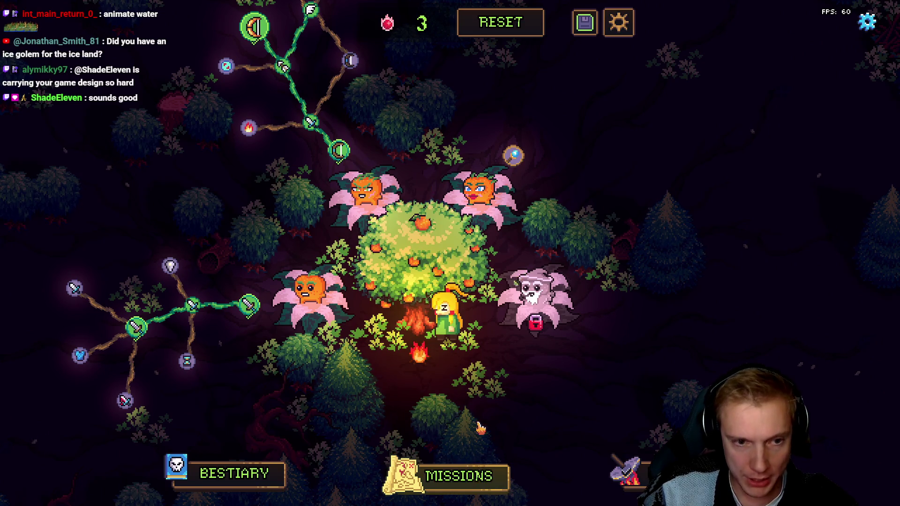
{"action": "left_click", "coordinate": [474, 471]}
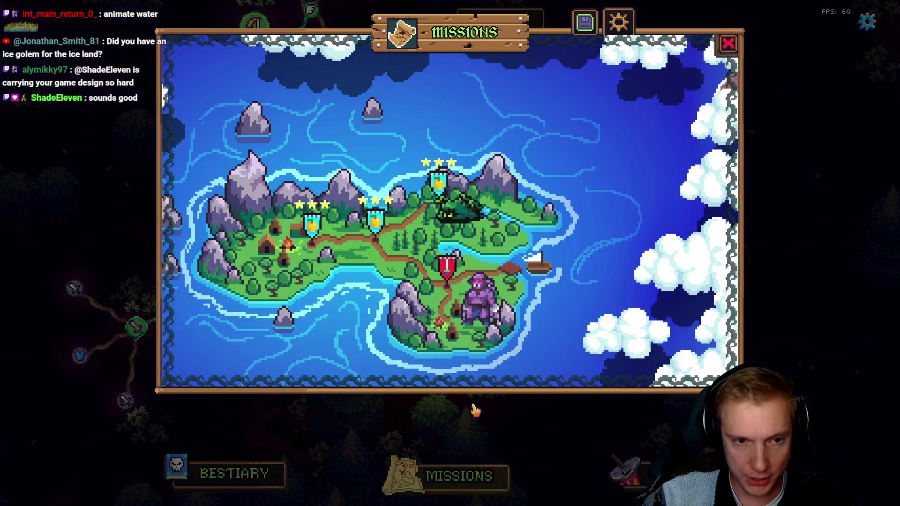
{"action": "left_click", "coordinate": [449, 278]}
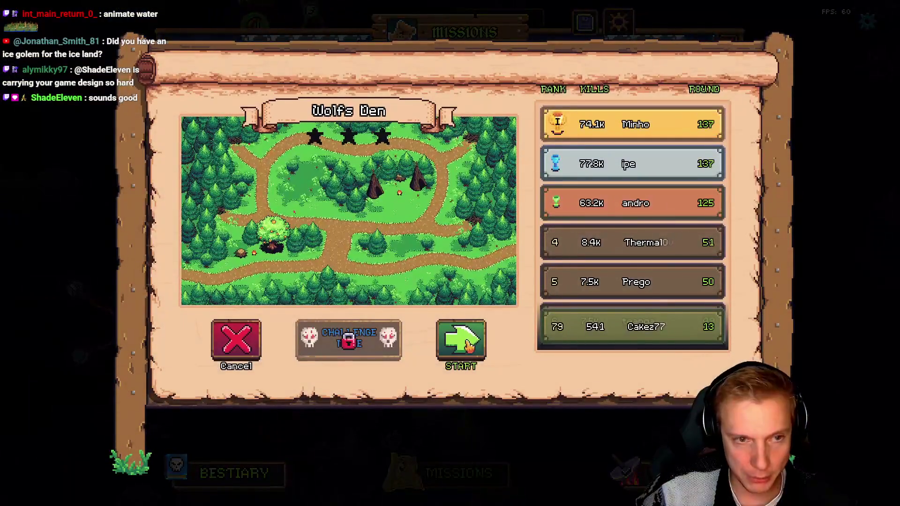
{"action": "left_click", "coordinate": [236, 345]}
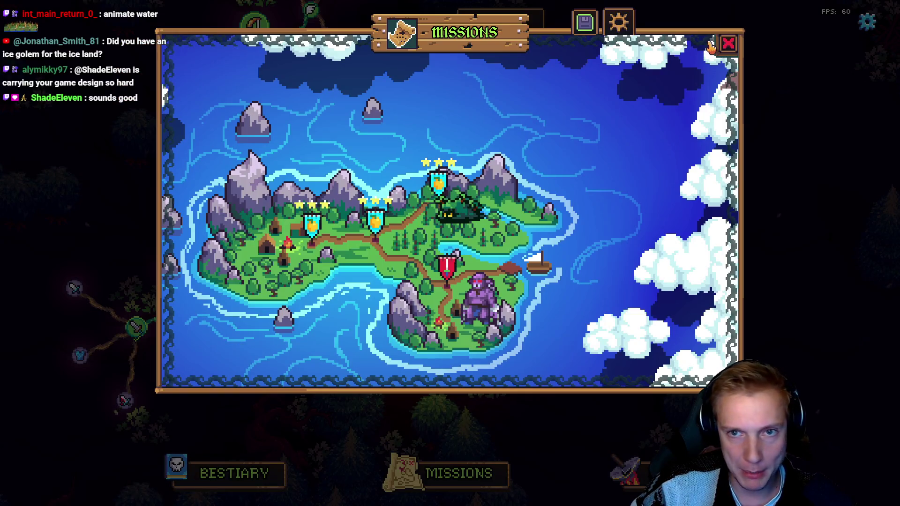
{"action": "key", "text": "Escape"}
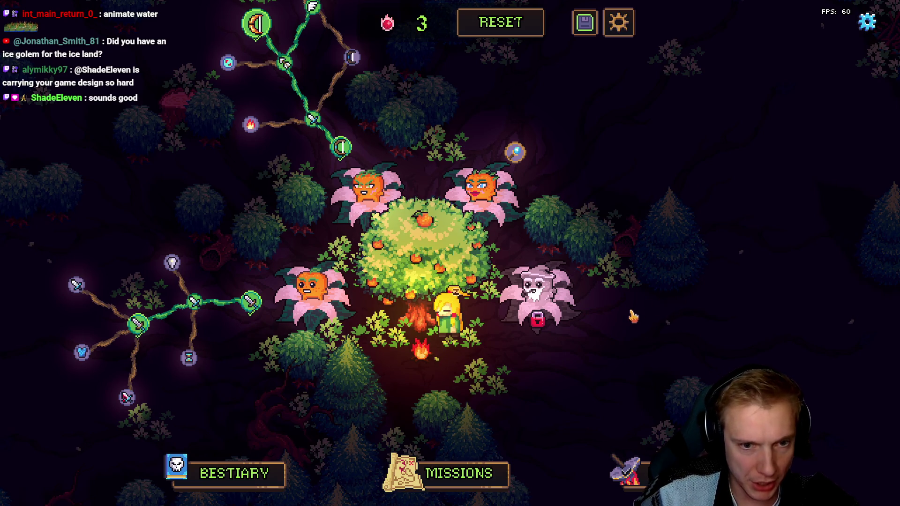
{"action": "key", "text": "alt+Tab"}
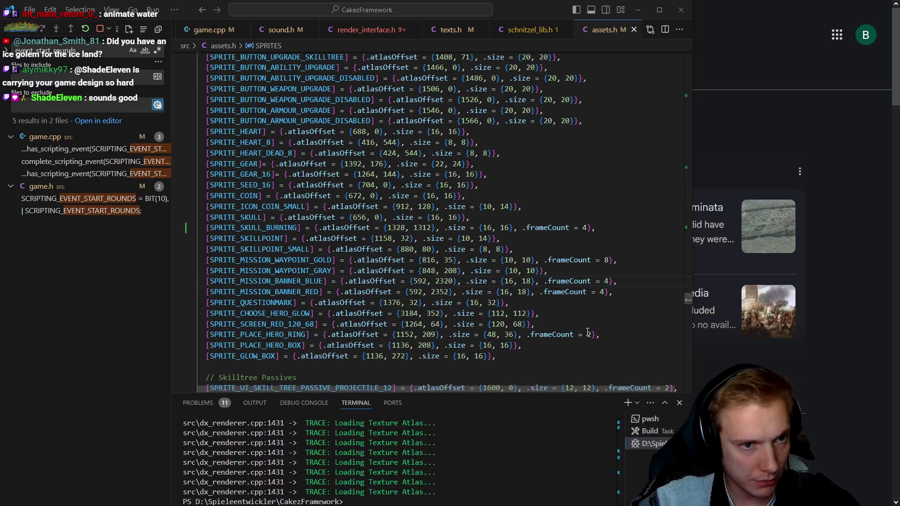
Step: Stage all changes and commit them with the message "Sting, tutorial works well now"
{"action": "type", "text": "git add ."}
{"action": "key", "text": "Return"}
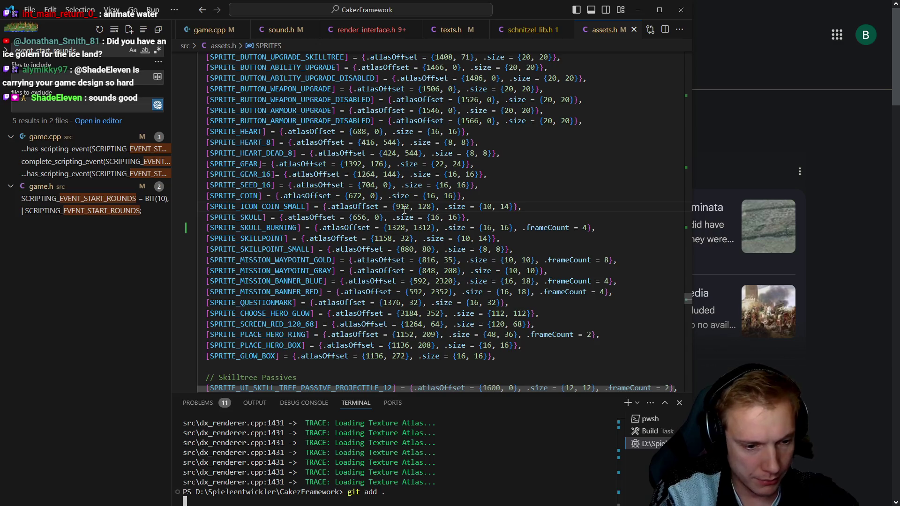
{"action": "type", "text": "git commit -m \""}
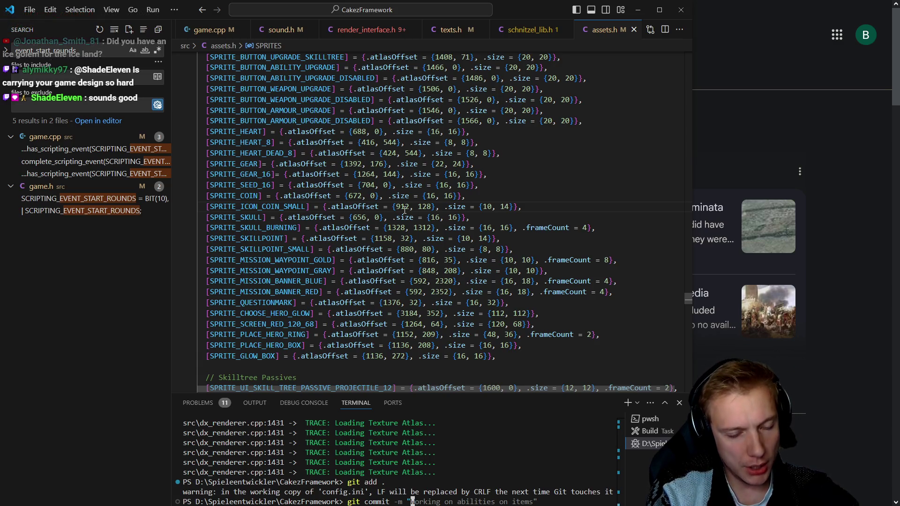
{"action": "type", "text": "Sting, "}
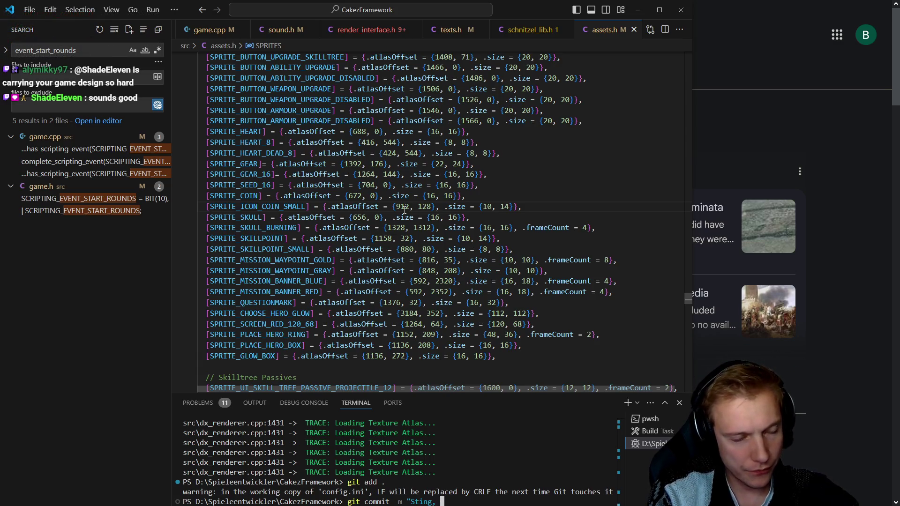
{"action": "type", "text": "other cool d"}
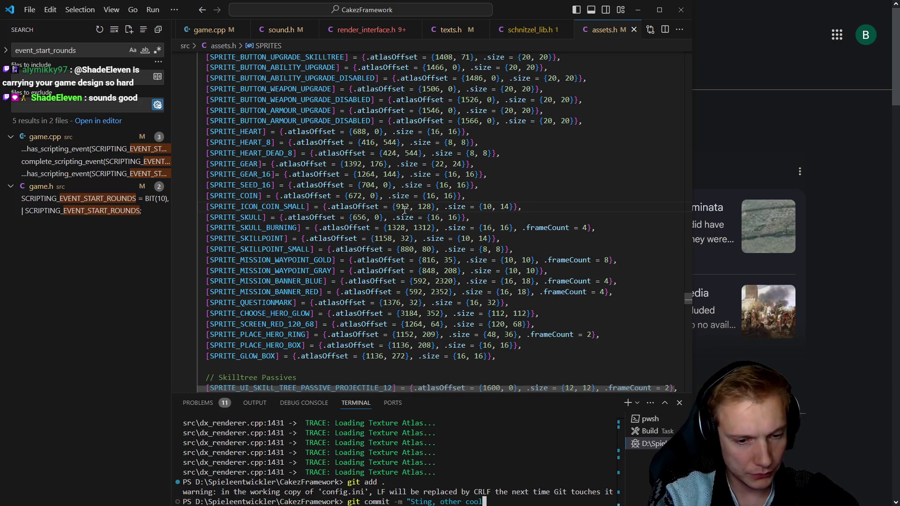
{"action": "key", "text": "BackSpace"}
{"action": "key", "text": "BackSpace"}
{"action": "key", "text": "BackSpace"}
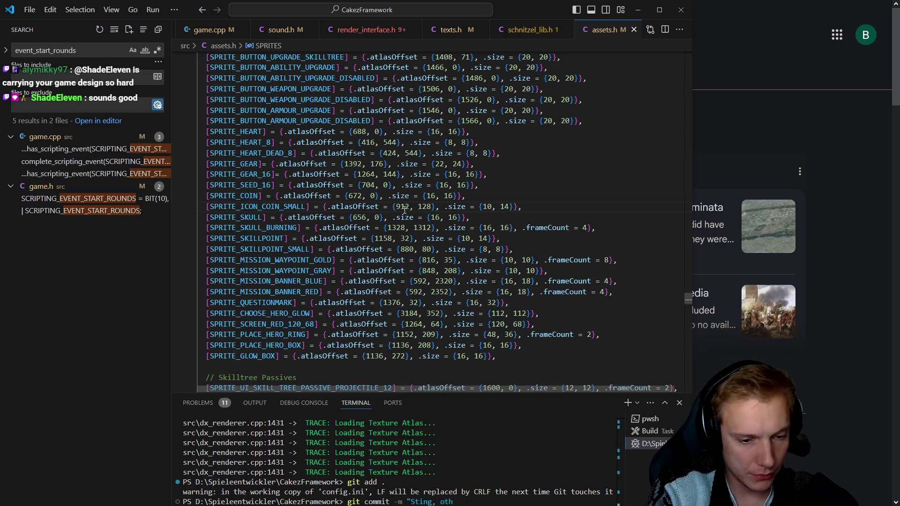
{"action": "type", "text": "tutorial "}
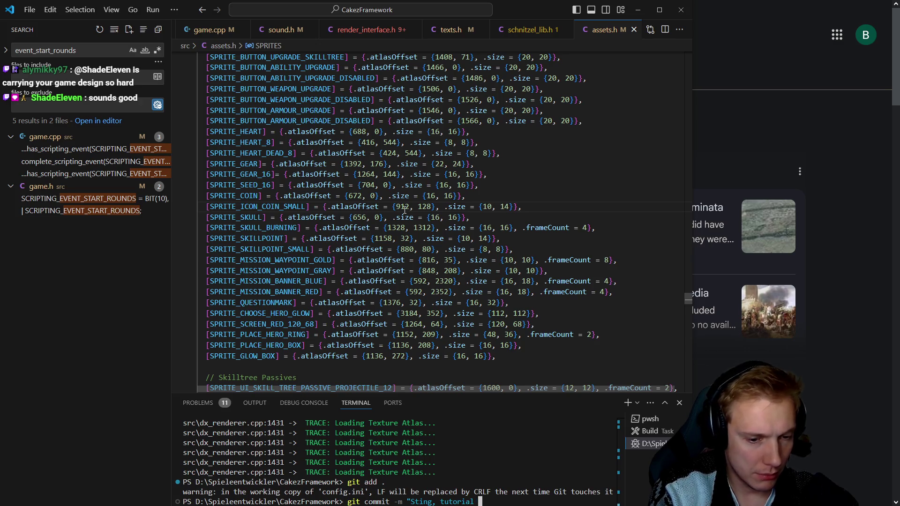
{"action": "type", "text": "works well"}
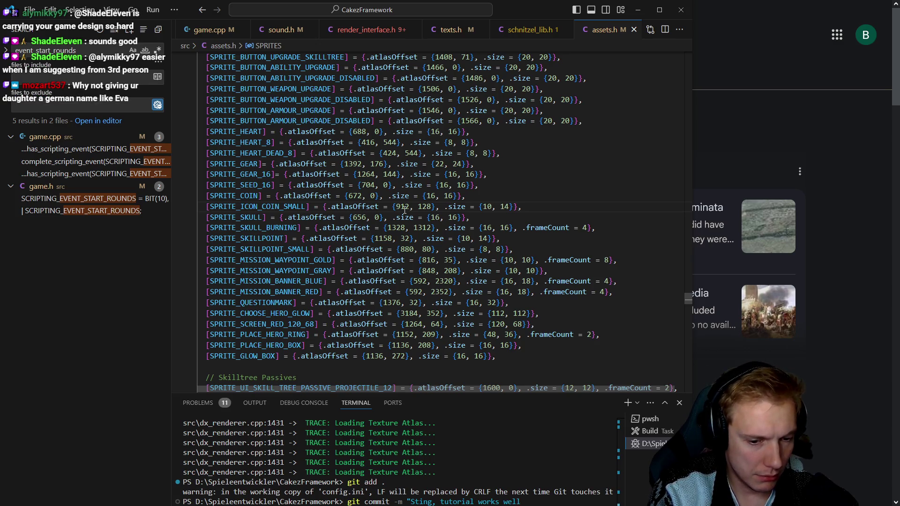
{"action": "type", "text": " now\""}
{"action": "key", "text": "Return"}
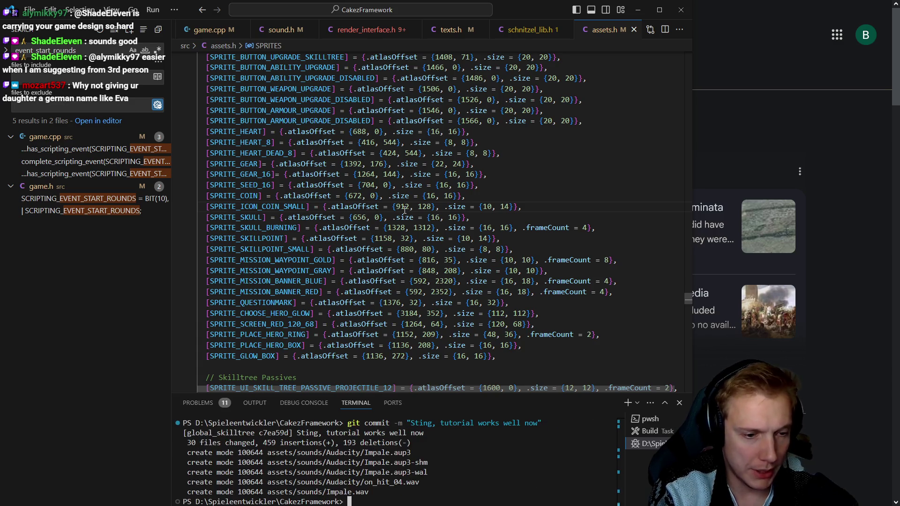
Step: Push the commit to GitHub, entering the SSH key passphrase, then close VS Code
{"action": "type", "text": "git push"}
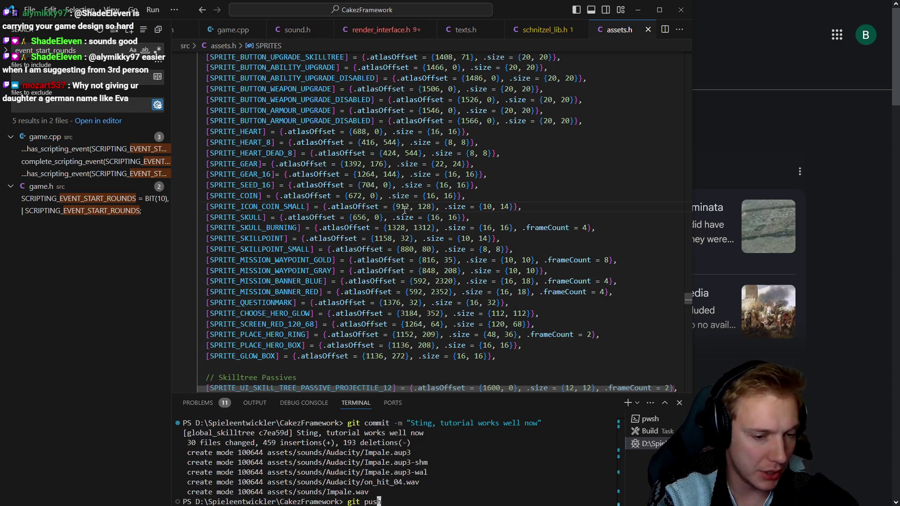
{"action": "key", "text": "Return"}
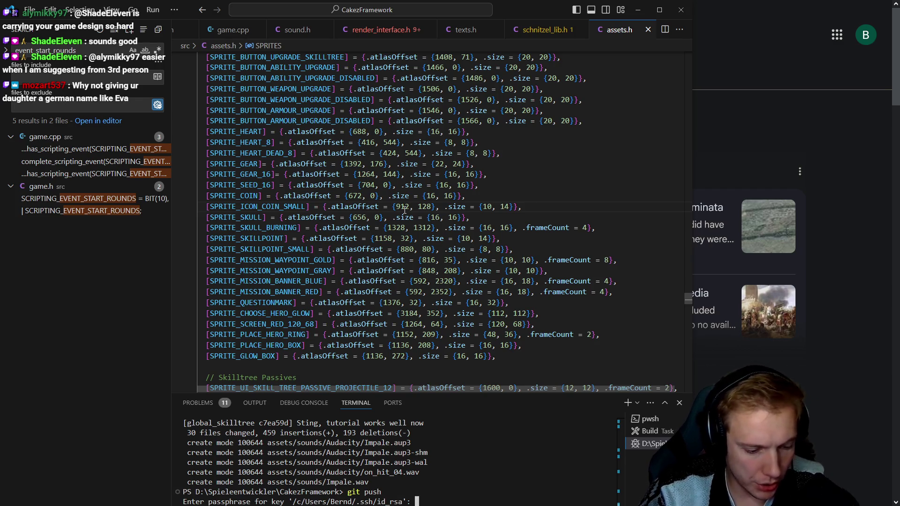
{"action": "key", "text": "Return"}
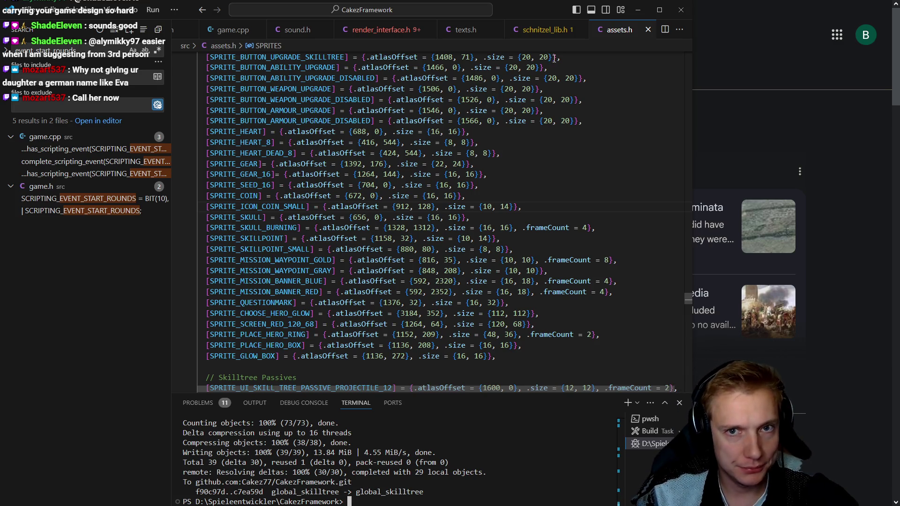
{"action": "left_click", "coordinate": [682, 10]}
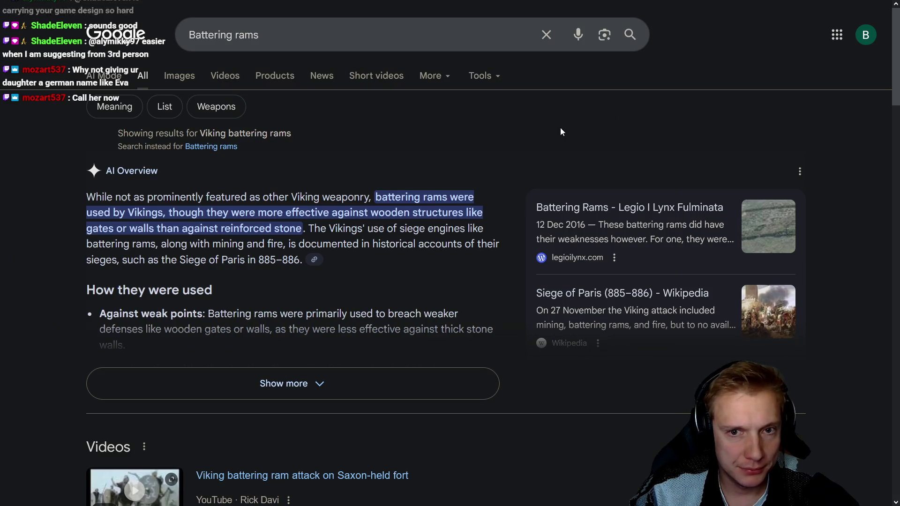
Step: Close the developer tools panel and leave Firefox fullscreen
{"action": "key", "text": "F12"}
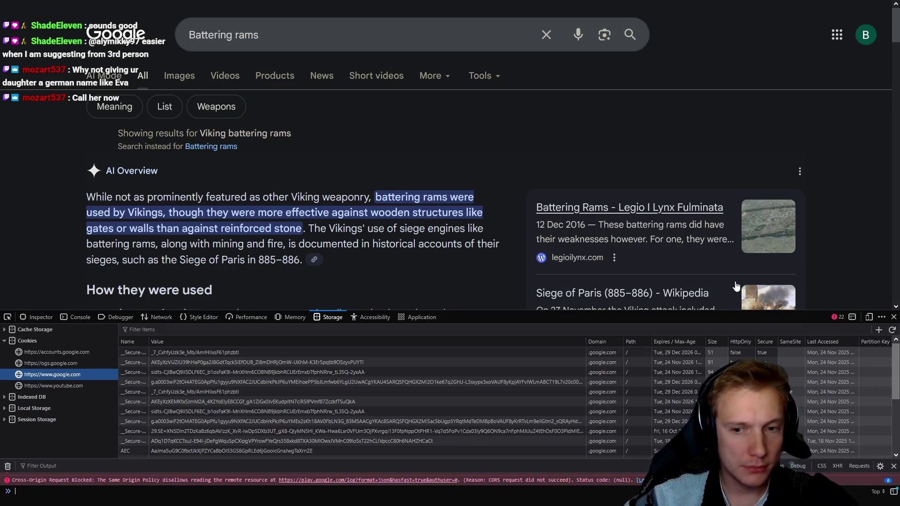
{"action": "left_click", "coordinate": [894, 317]}
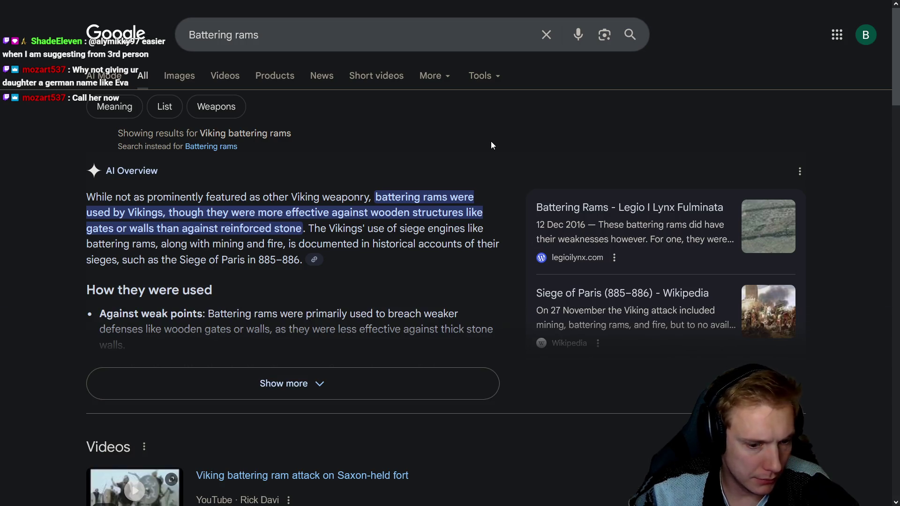
{"action": "key", "text": "F11"}
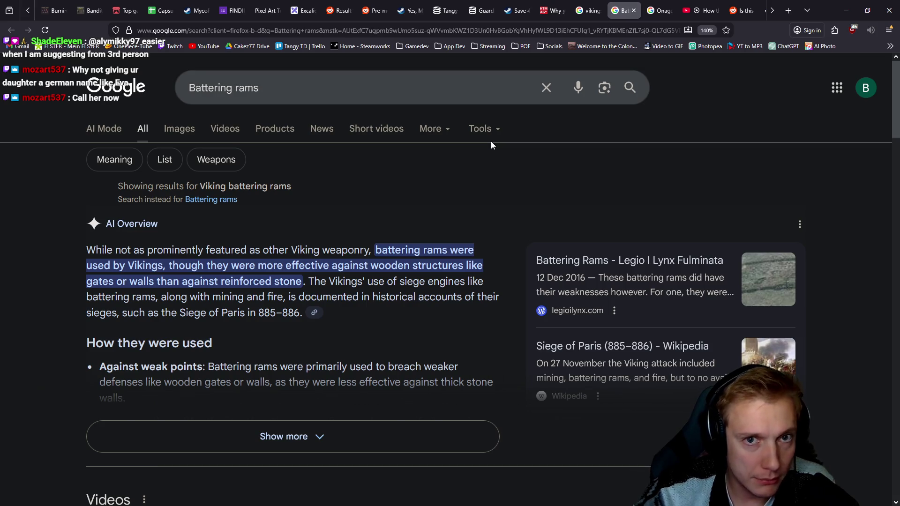
Step: Close the Battering rams, Onager, YouTube and vikings catapults tabs
{"action": "middle_click", "coordinate": [624, 7]}
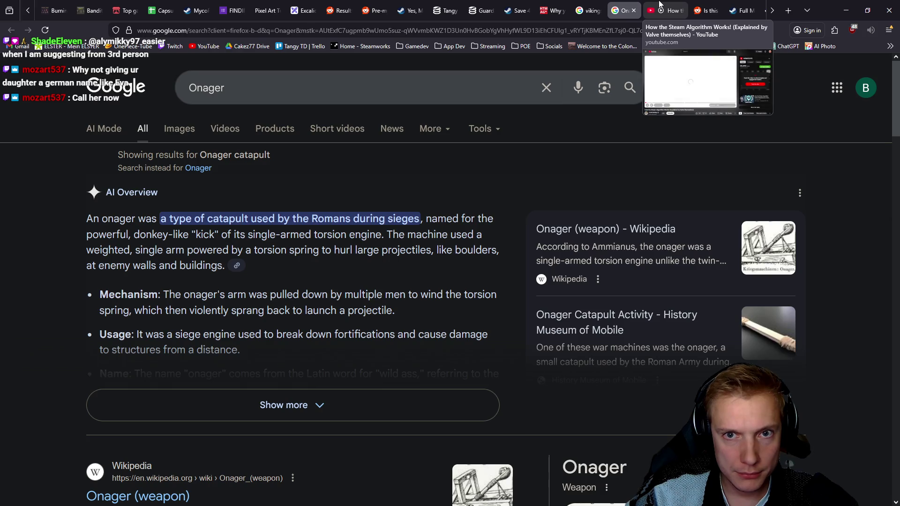
{"action": "middle_click", "coordinate": [624, 7]}
{"action": "middle_click", "coordinate": [609, 6]}
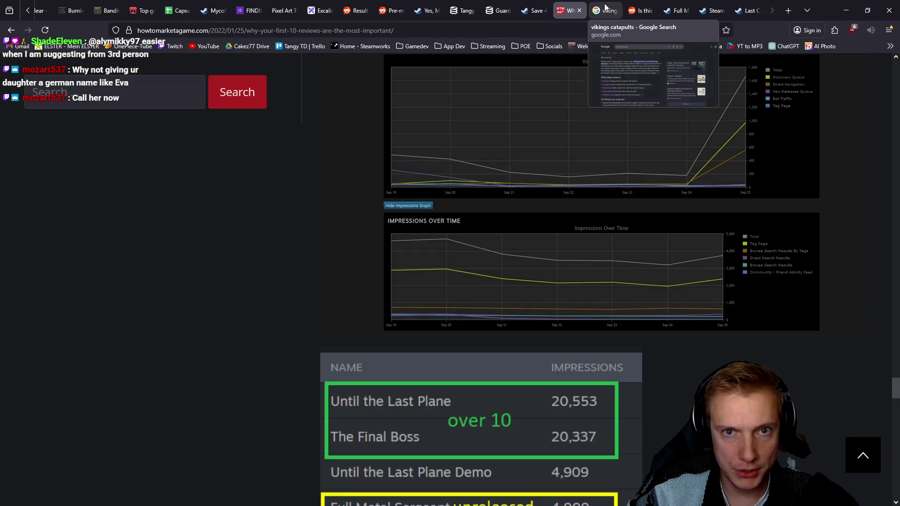
{"action": "middle_click", "coordinate": [606, 6]}
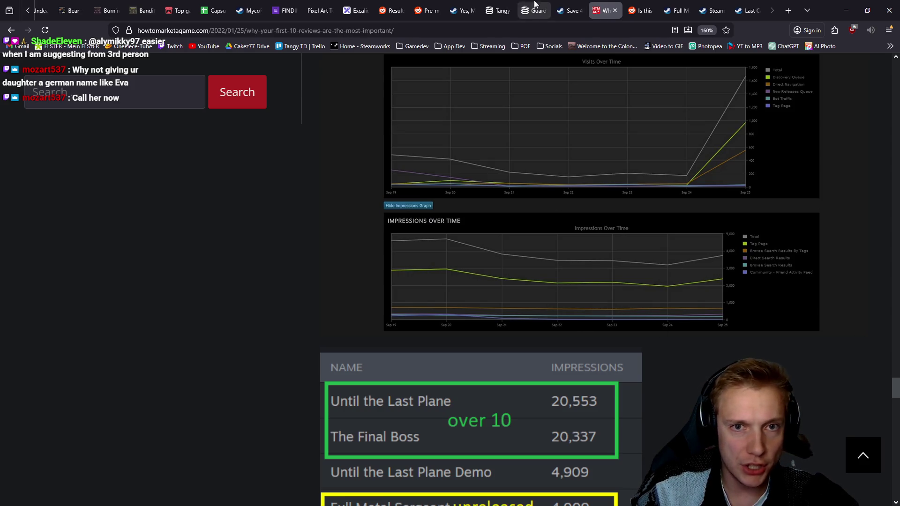
Step: Search the Steam store for "tangy t" and look over the Tangy TD Demo page
{"action": "left_click", "coordinate": [569, 10]}
{"action": "left_click", "coordinate": [496, 139]}
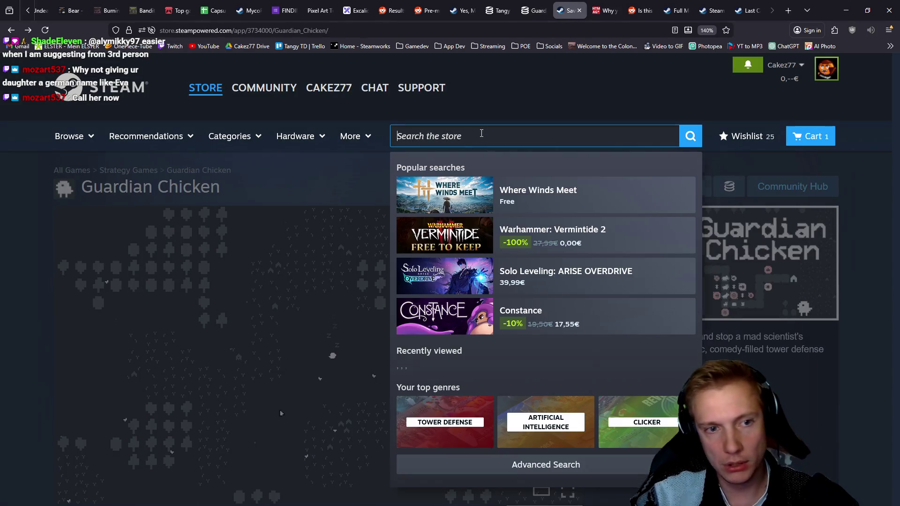
{"action": "type", "text": "tangy"}
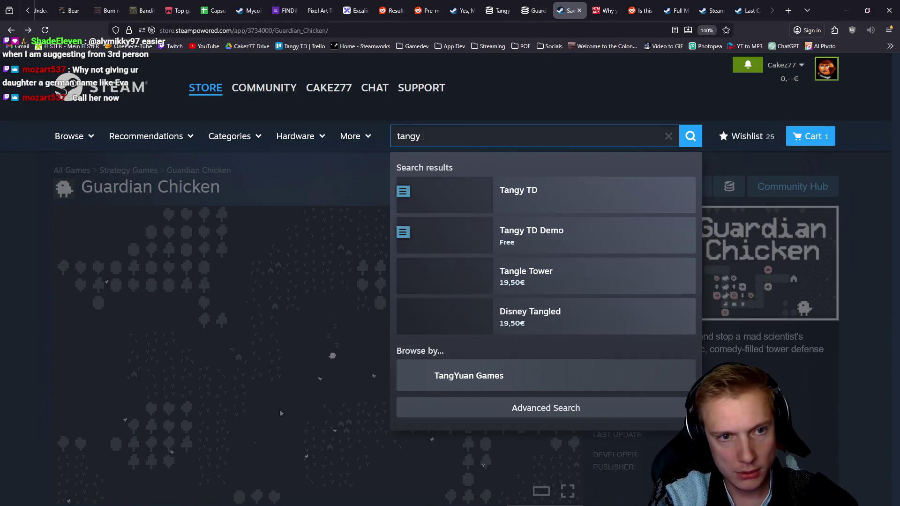
{"action": "type", "text": " t"}
{"action": "left_click", "coordinate": [603, 238]}
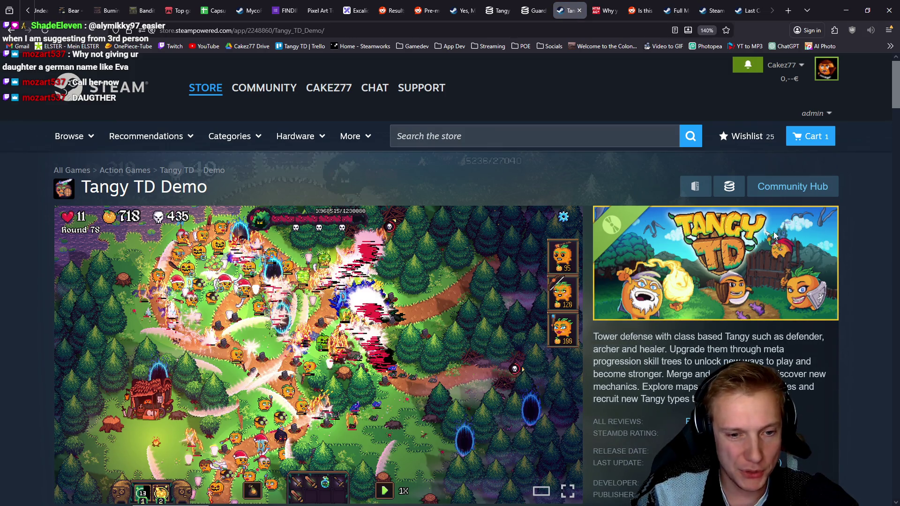
{"action": "scroll", "coordinate": [769, 230], "scroll_direction": "down", "scroll_amount": 10}
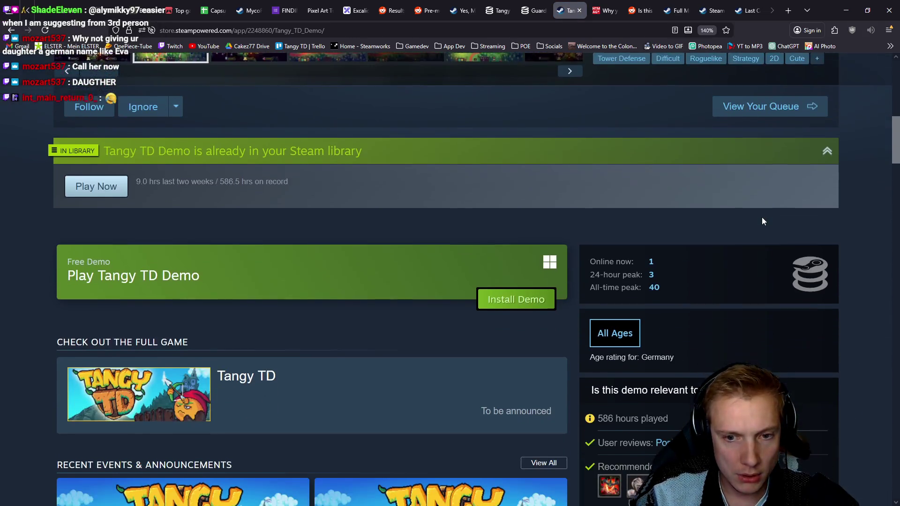
{"action": "scroll", "coordinate": [762, 221], "scroll_direction": "up", "scroll_amount": 8}
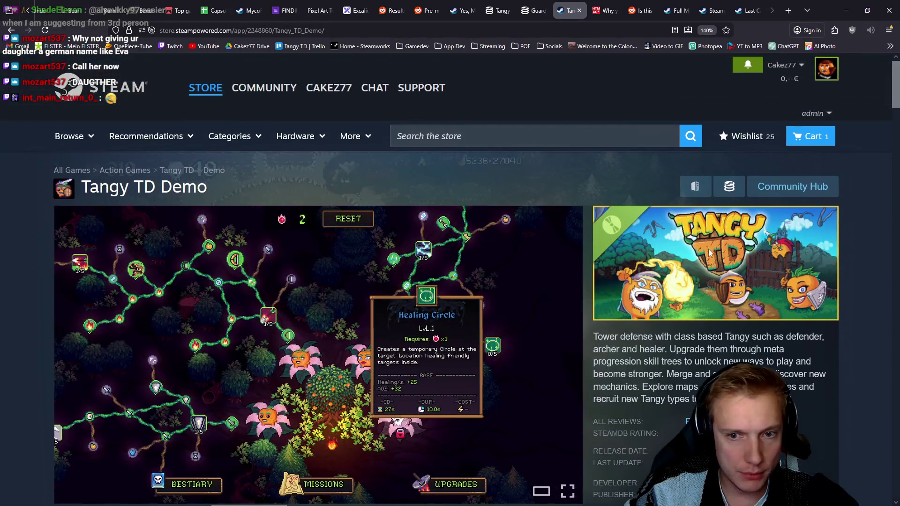
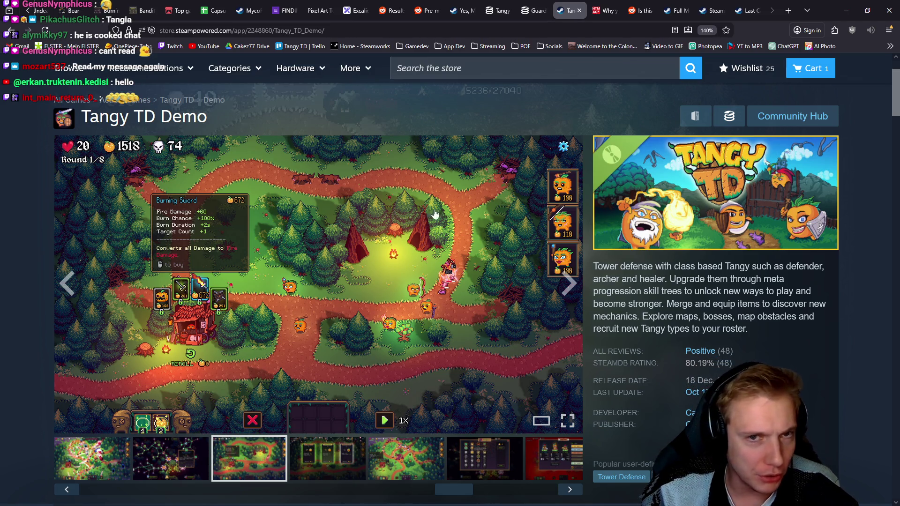
Step: Open the Reddit post about the lighting change, then close it
{"action": "left_click", "coordinate": [641, 7]}
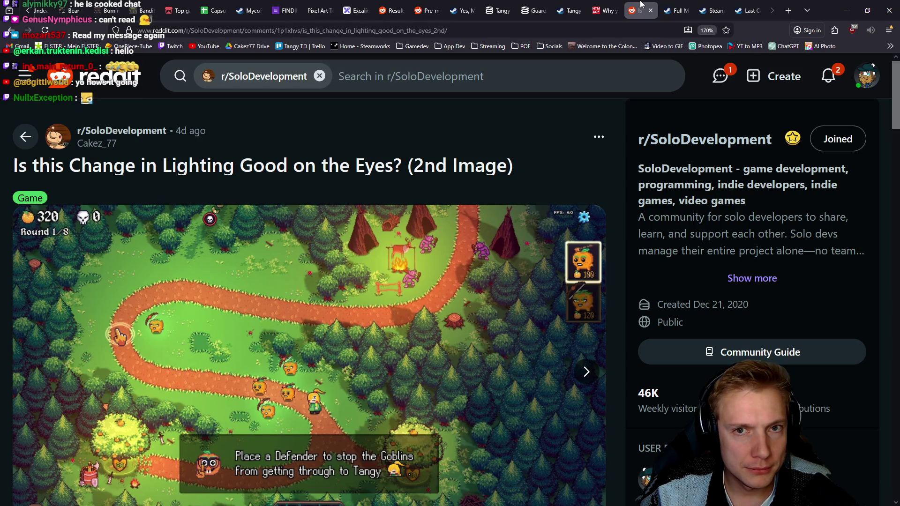
{"action": "middle_click", "coordinate": [642, 3]}
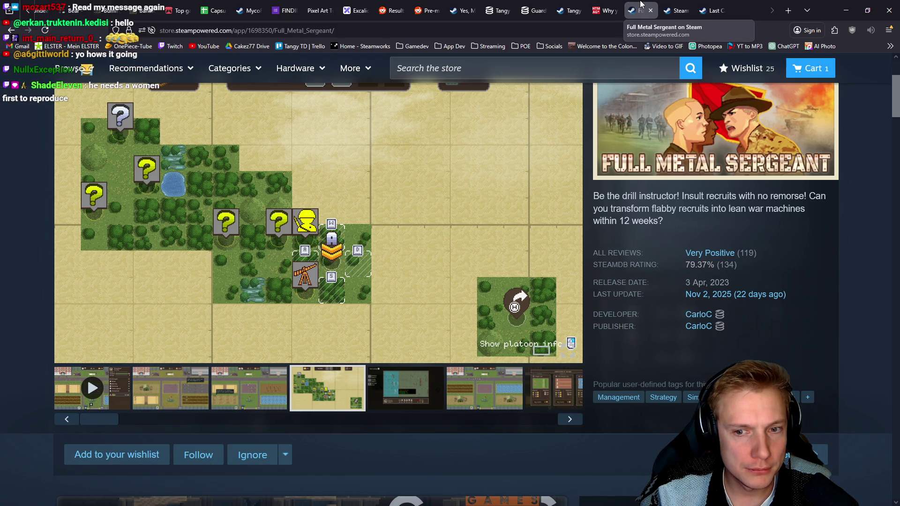
{"action": "scroll", "coordinate": [567, 164], "scroll_direction": "up", "scroll_amount": 2}
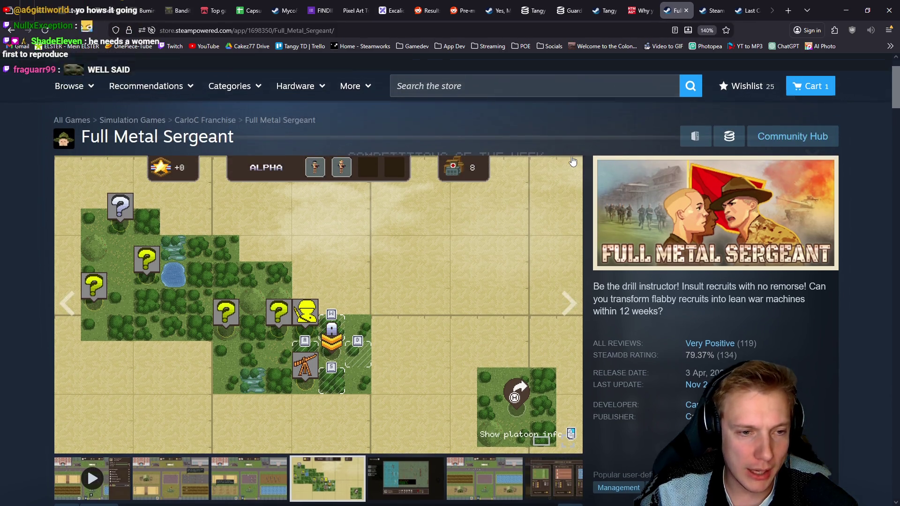
{"action": "scroll", "coordinate": [568, 164], "scroll_direction": "down", "scroll_amount": 2}
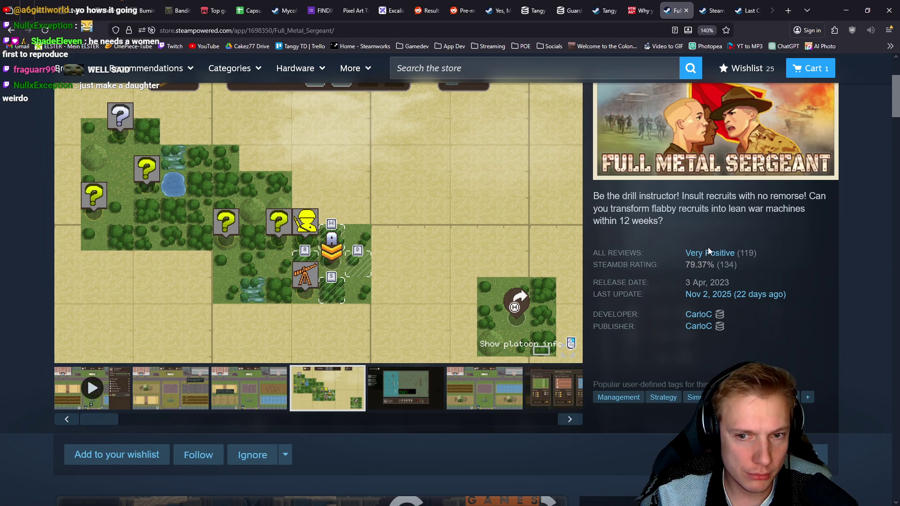
Step: Flip through four Full Metal Sergeant screenshots on its store page
{"action": "mouse_move", "coordinate": [716, 256]}
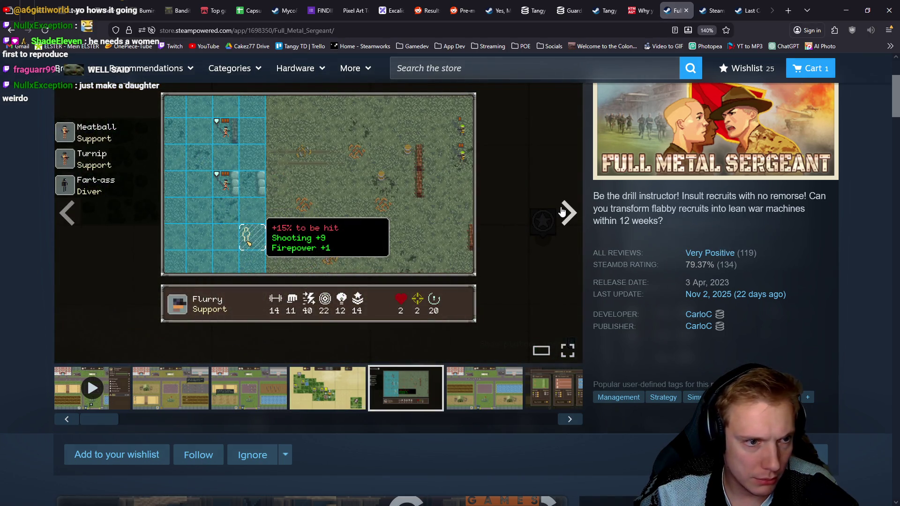
{"action": "left_click", "coordinate": [566, 212]}
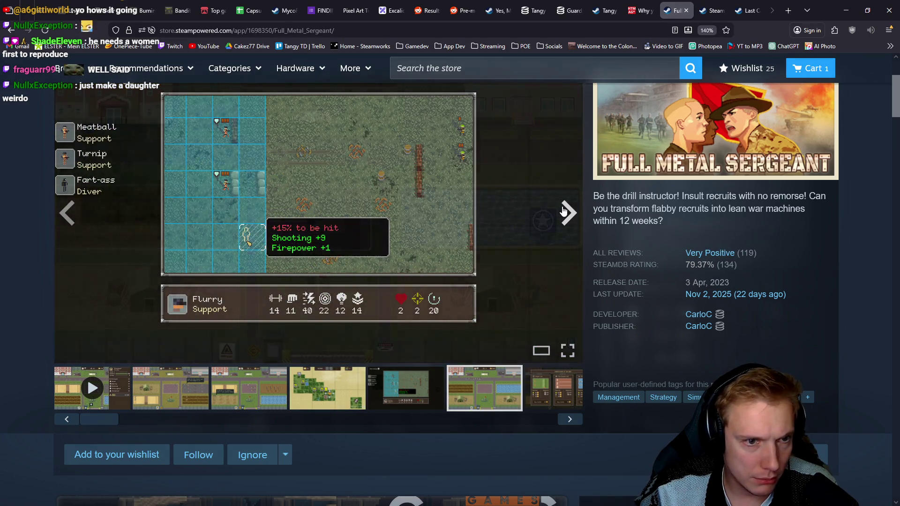
{"action": "left_click", "coordinate": [564, 212]}
{"action": "left_click", "coordinate": [564, 211]}
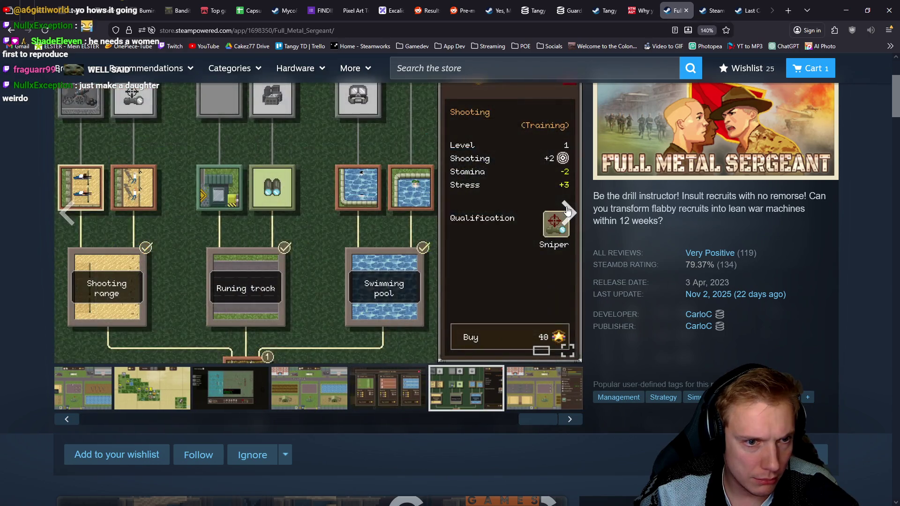
{"action": "left_click", "coordinate": [564, 212]}
{"action": "scroll", "coordinate": [553, 215], "scroll_direction": "up", "scroll_amount": 2}
{"action": "scroll", "coordinate": [554, 216], "scroll_direction": "down", "scroll_amount": 5}
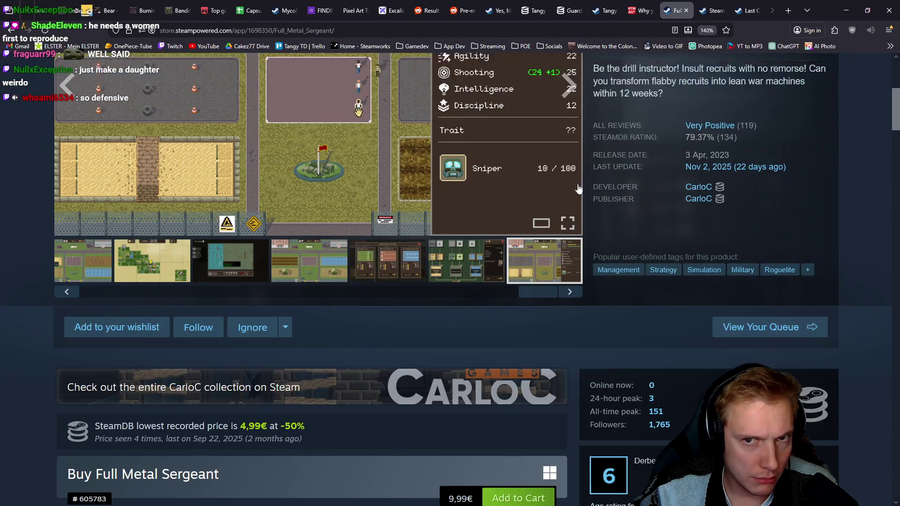
{"action": "scroll", "coordinate": [553, 216], "scroll_direction": "up", "scroll_amount": 4}
Step: Check the CarloC developer page, then step through Last Card Dungeon screenshots to the equipment choice
{"action": "key", "text": "ctrl+Tab"}
{"action": "scroll", "coordinate": [540, 162], "scroll_direction": "down", "scroll_amount": 3}
{"action": "scroll", "coordinate": [540, 162], "scroll_direction": "up", "scroll_amount": 4}
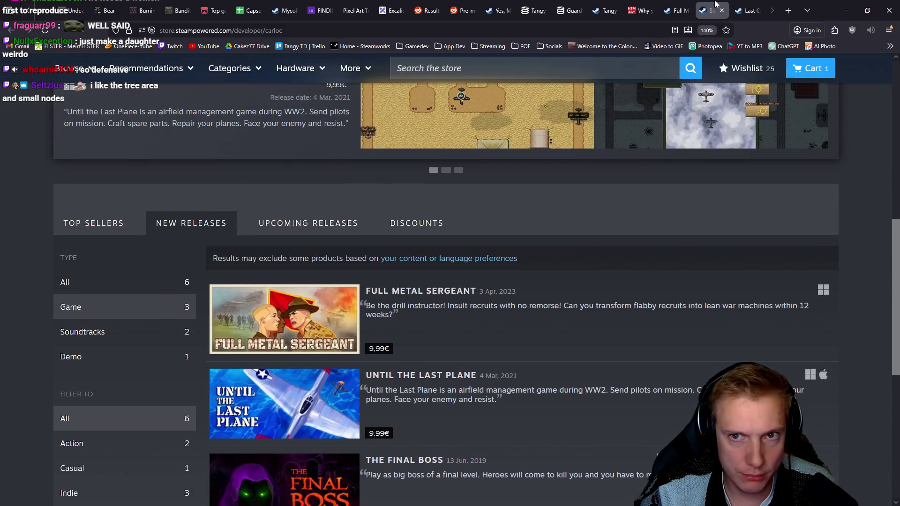
{"action": "left_click", "coordinate": [750, 10]}
{"action": "scroll", "coordinate": [332, 207], "scroll_direction": "up", "scroll_amount": 3}
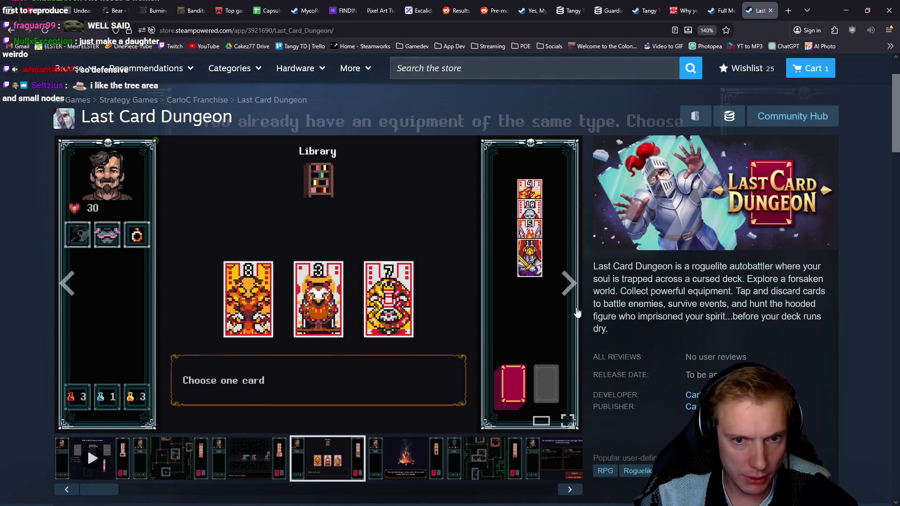
{"action": "left_click", "coordinate": [570, 283]}
{"action": "left_click", "coordinate": [570, 283]}
{"action": "left_click", "coordinate": [570, 284]}
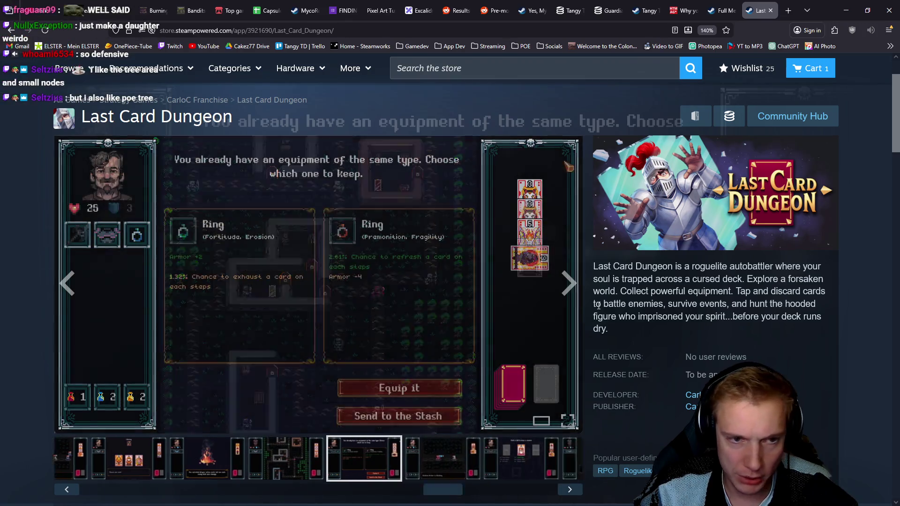
Step: Close the Last Card Dungeon, Full Metal Sergeant and Guardian tabs
{"action": "middle_click", "coordinate": [760, 5]}
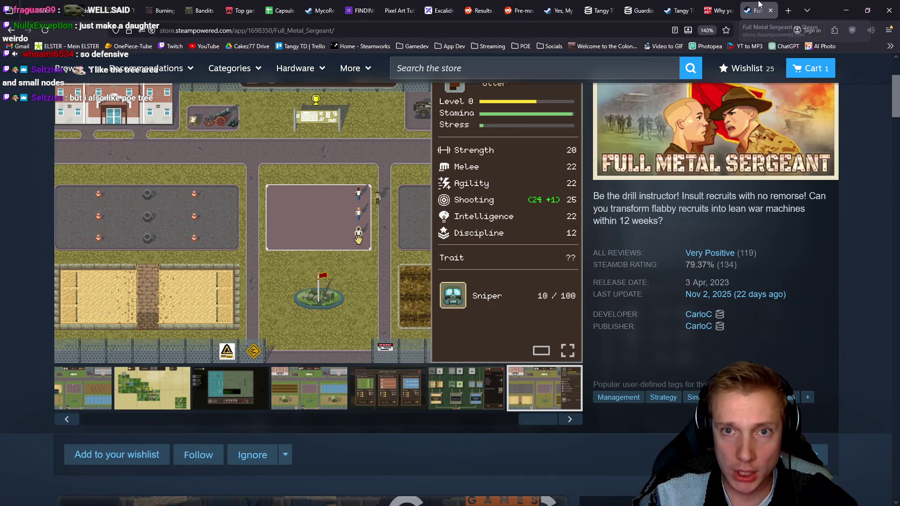
{"action": "middle_click", "coordinate": [759, 4]}
{"action": "middle_click", "coordinate": [670, 4]}
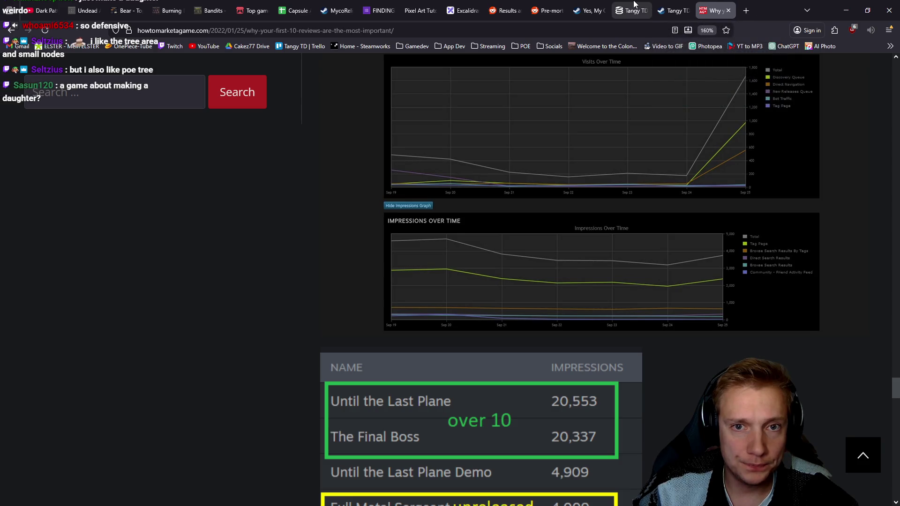
Step: Close the Tangy TD, Yes, My Queen and pre-mortem Reddit tabs
{"action": "middle_click", "coordinate": [669, 4]}
{"action": "middle_click", "coordinate": [577, 5]}
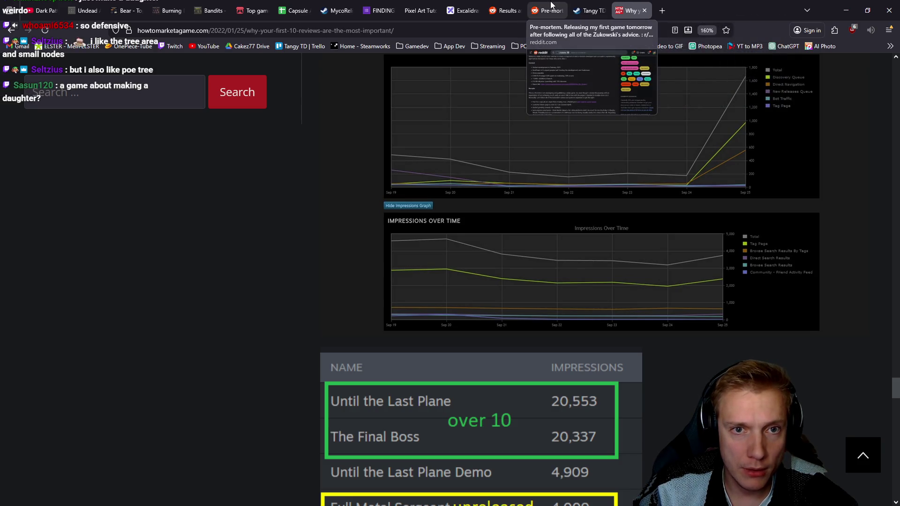
{"action": "middle_click", "coordinate": [547, 8]}
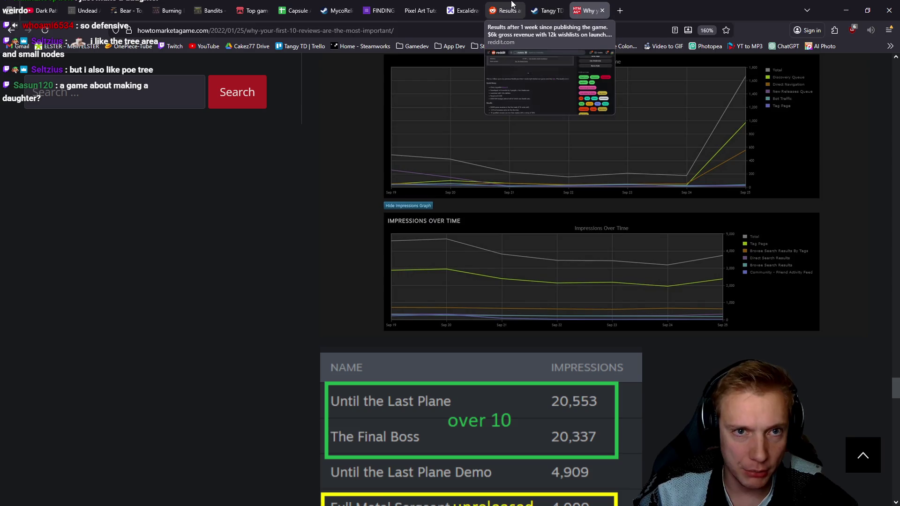
Step: In the one-week launch results post, highlight the $6k revenue and background-open the pre-mortem link
{"action": "left_click", "coordinate": [509, 4]}
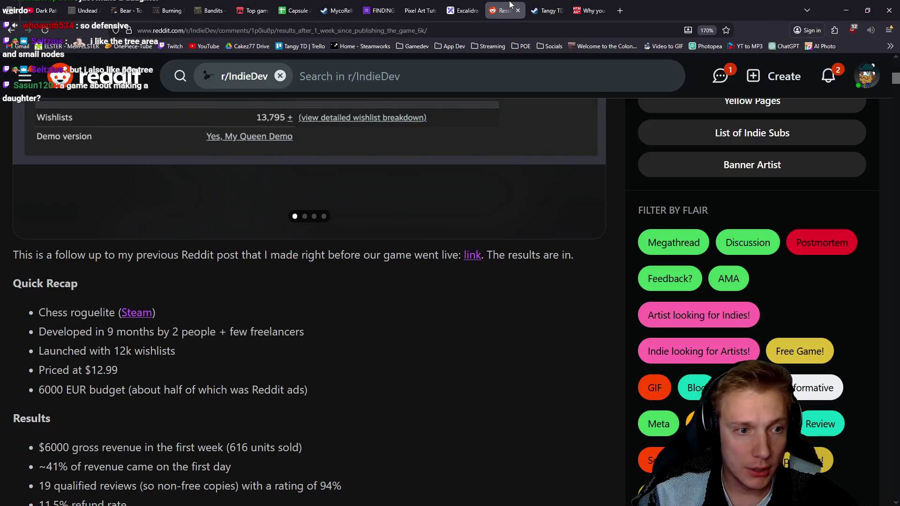
{"action": "scroll", "coordinate": [535, 343], "scroll_direction": "up", "scroll_amount": 10}
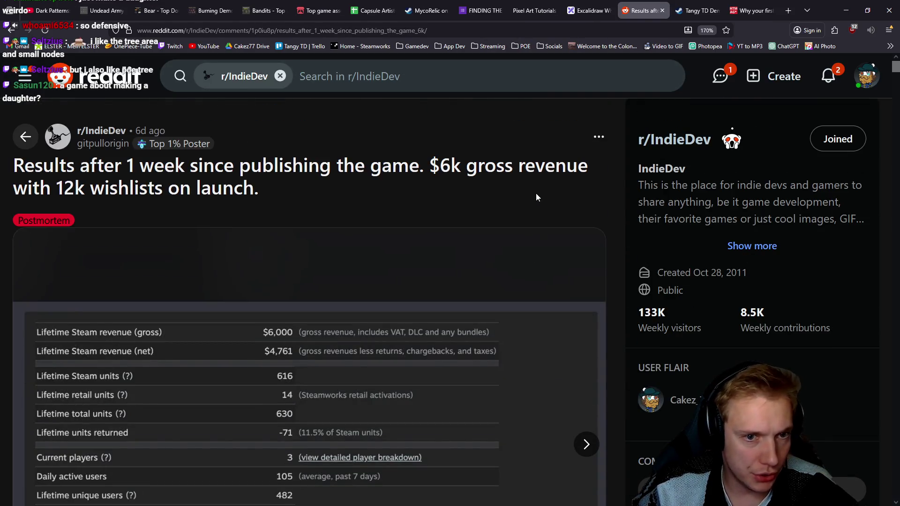
{"action": "left_click_drag", "start_coordinate": [435, 167], "coordinate": [516, 165]}
{"action": "scroll", "coordinate": [511, 178], "scroll_direction": "down", "scroll_amount": 8}
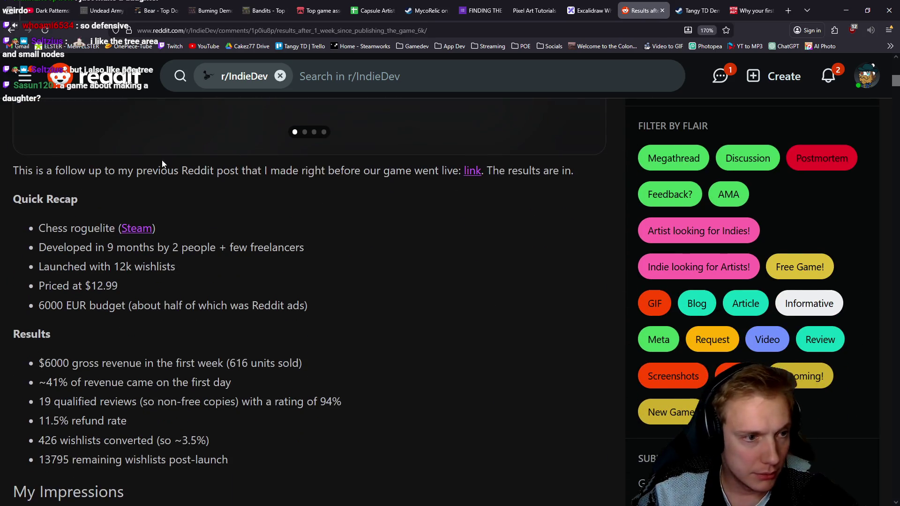
{"action": "middle_click", "coordinate": [473, 172]}
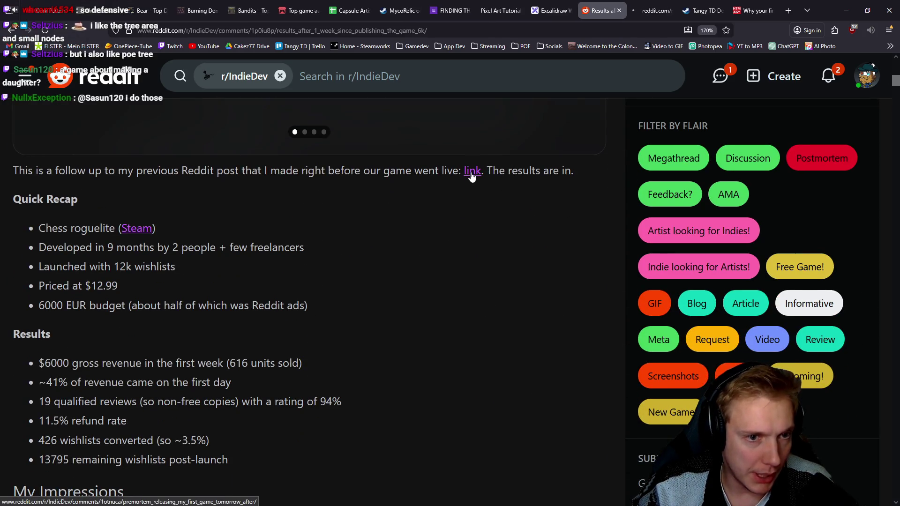
{"action": "scroll", "coordinate": [475, 197], "scroll_direction": "up", "scroll_amount": 5}
{"action": "left_click", "coordinate": [592, 273]}
{"action": "left_click", "coordinate": [592, 273]}
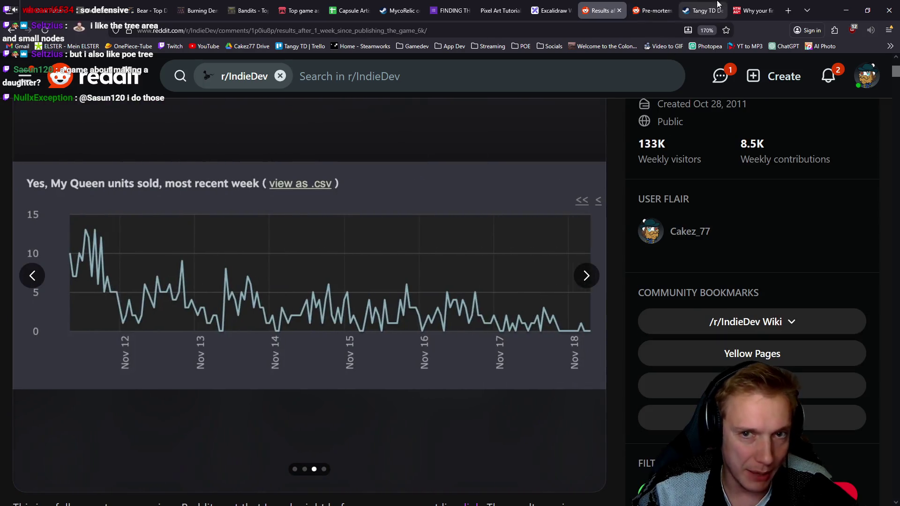
Step: Go to the pre-mortem post and follow its link to the Yes, My Queen Steam page
{"action": "key", "text": "ctrl+Tab"}
{"action": "scroll", "coordinate": [497, 159], "scroll_direction": "down", "scroll_amount": 6}
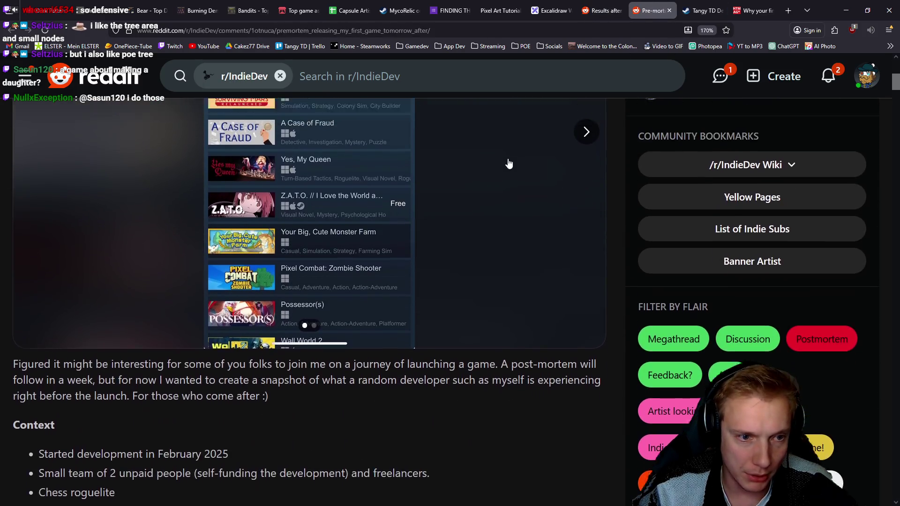
{"action": "scroll", "coordinate": [509, 165], "scroll_direction": "up", "scroll_amount": 3}
{"action": "scroll", "coordinate": [469, 163], "scroll_direction": "down", "scroll_amount": 6}
{"action": "left_click", "coordinate": [276, 378]}
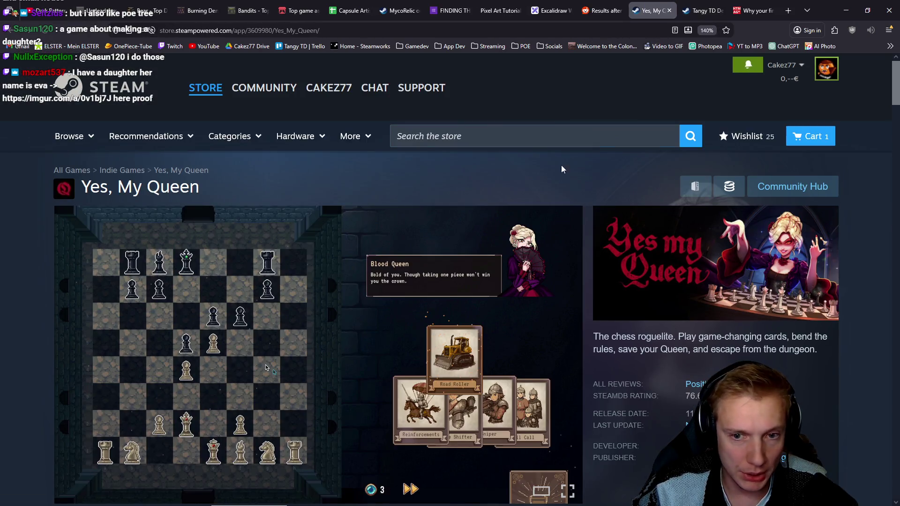
Step: Flip through four Yes, My Queen screenshots, then minimize the browser to reveal the Twitch viewer card
{"action": "scroll", "coordinate": [559, 160], "scroll_direction": "down", "scroll_amount": 3}
{"action": "left_click", "coordinate": [570, 215]}
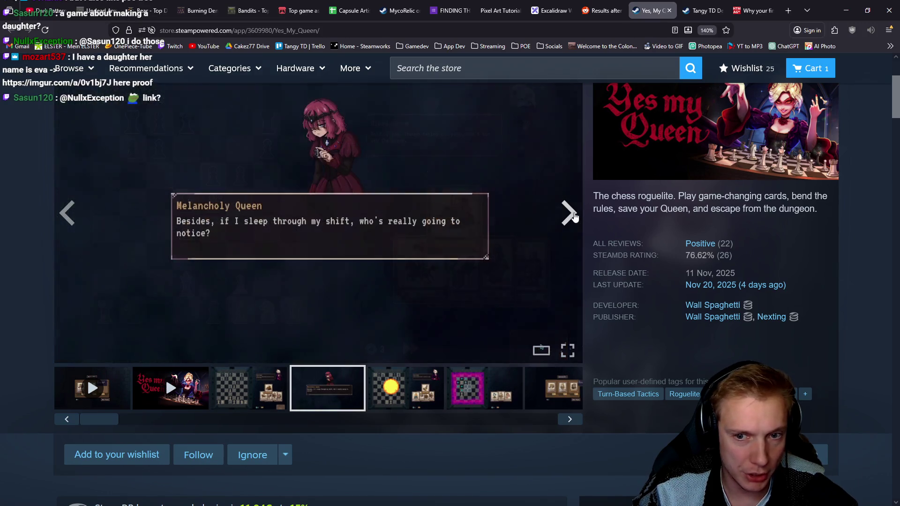
{"action": "left_click", "coordinate": [569, 214]}
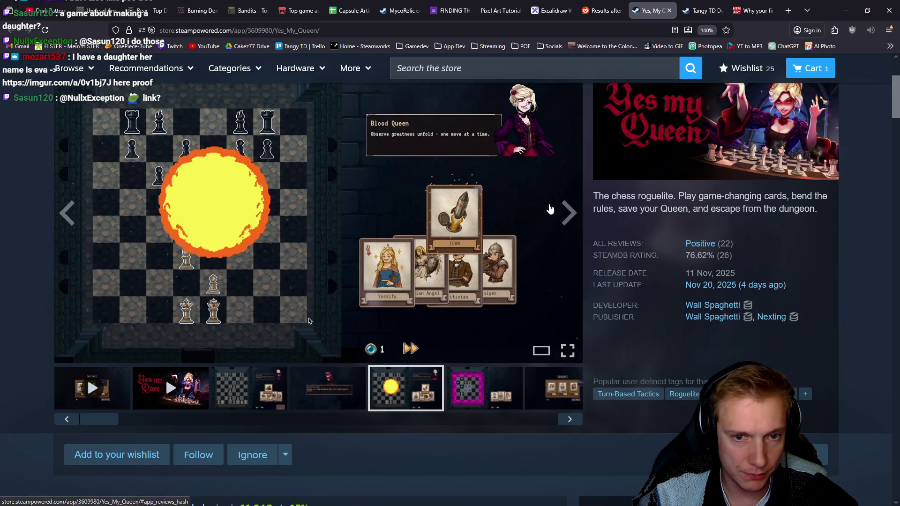
{"action": "left_click", "coordinate": [569, 211]}
{"action": "left_click", "coordinate": [567, 212]}
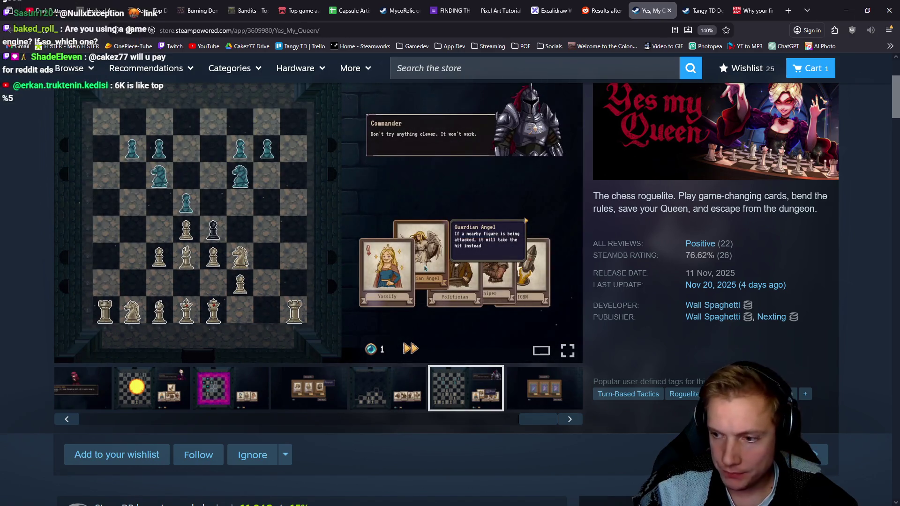
{"action": "left_click", "coordinate": [847, 10]}
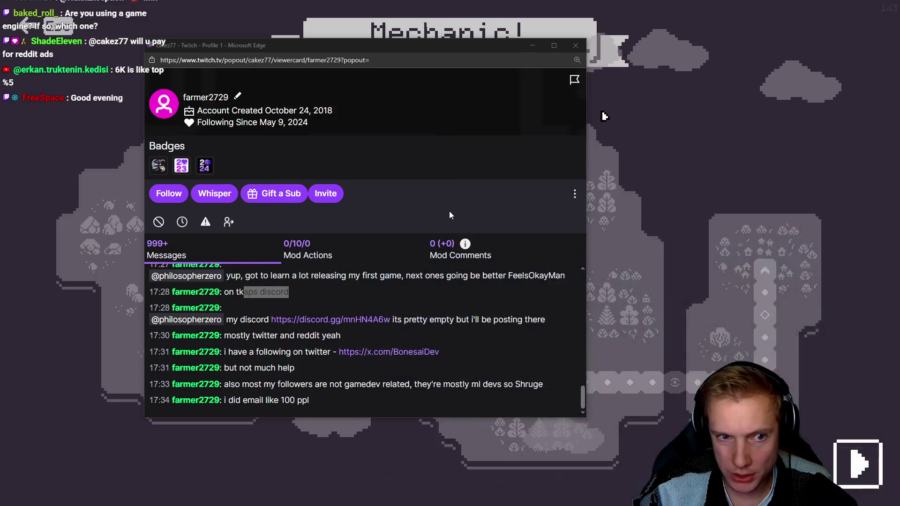
Step: Close the chatter's Twitch viewer card and trigger the hotkey that blacks out the game capture
{"action": "left_click", "coordinate": [576, 45]}
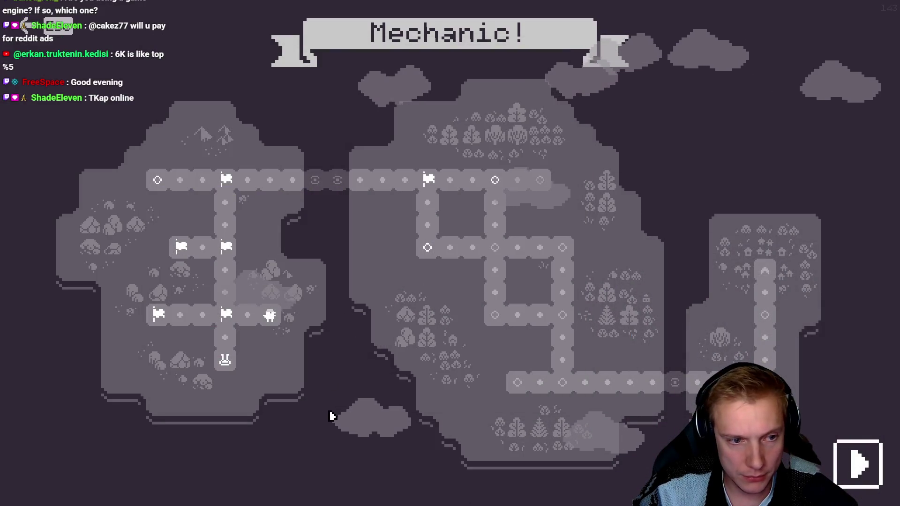
{"action": "key", "text": "alt+F4"}
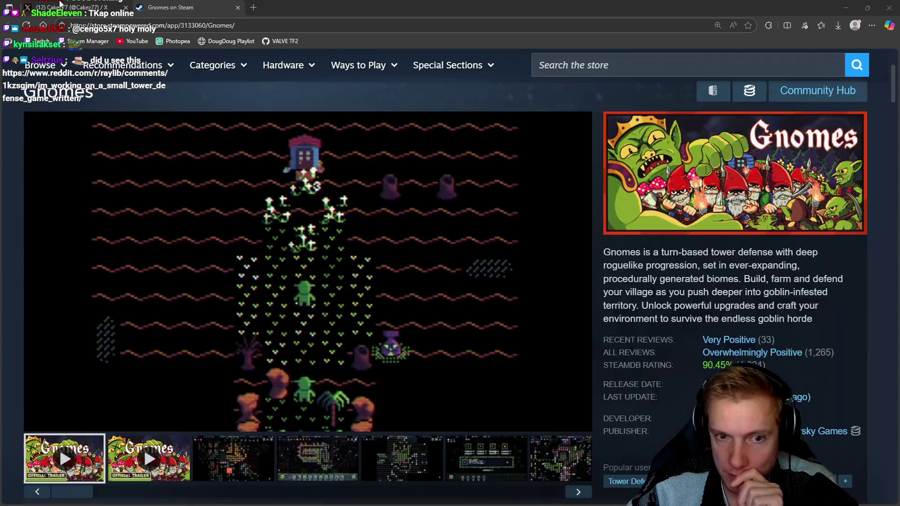
Step: Open and read the r/raylib tower defense post
{"action": "left_click", "coordinate": [180, 114]}
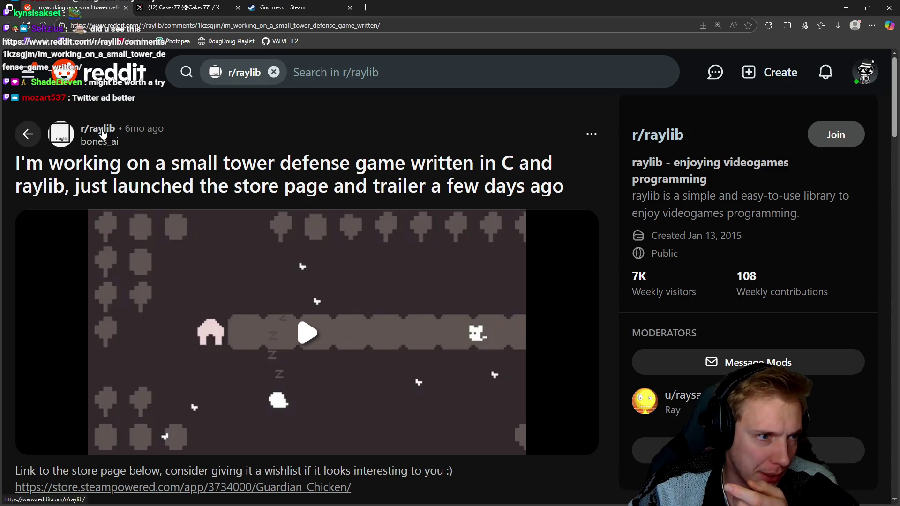
{"action": "mouse_move", "coordinate": [101, 130]}
{"action": "scroll", "coordinate": [455, 157], "scroll_direction": "down", "scroll_amount": 5}
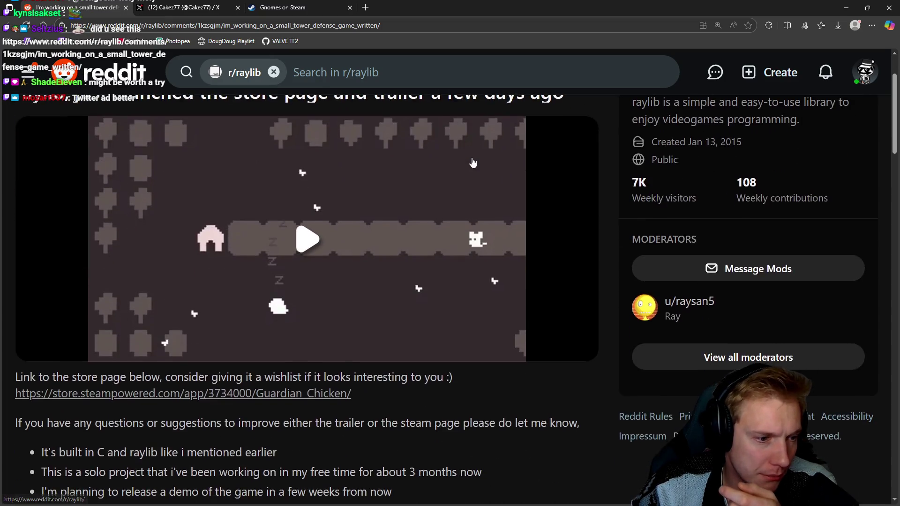
{"action": "scroll", "coordinate": [455, 156], "scroll_direction": "down", "scroll_amount": 2}
{"action": "scroll", "coordinate": [452, 153], "scroll_direction": "up", "scroll_amount": 7}
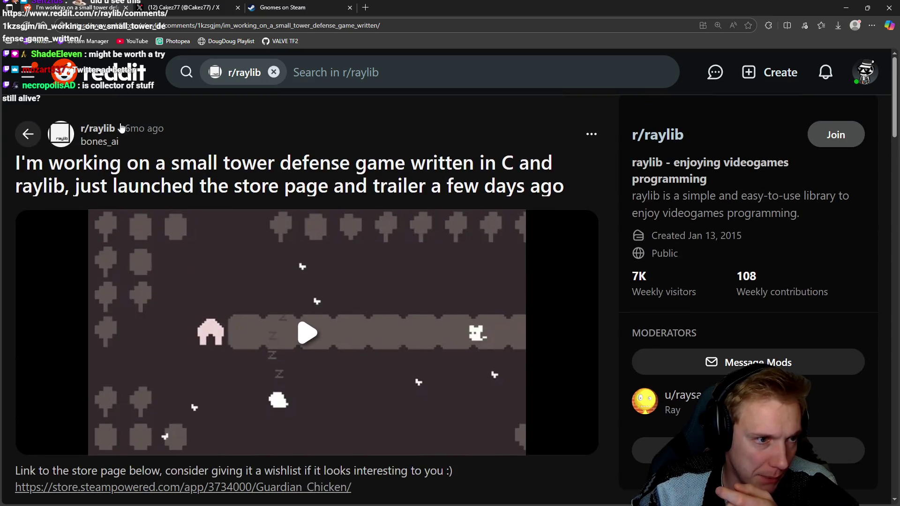
Step: Scroll through the author's submitted posts on their profile, then switch to the X profile page
{"action": "left_click", "coordinate": [94, 143]}
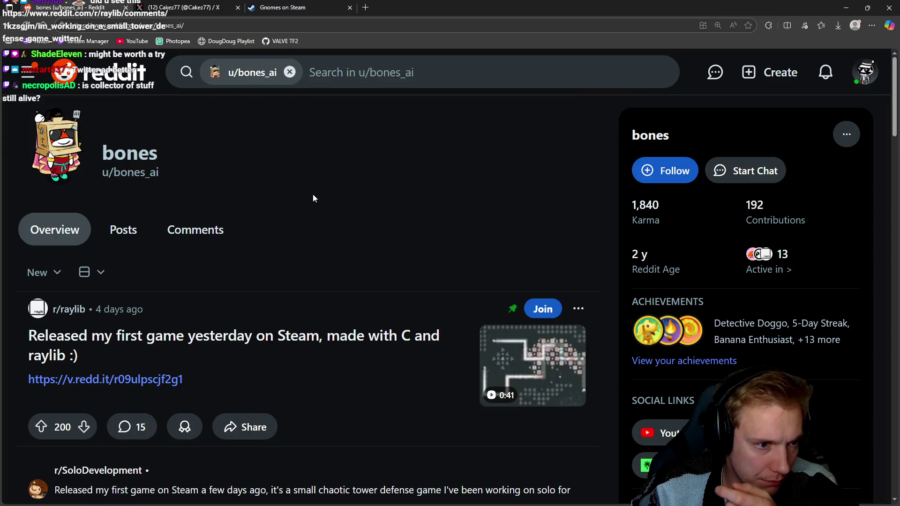
{"action": "left_click", "coordinate": [131, 186]}
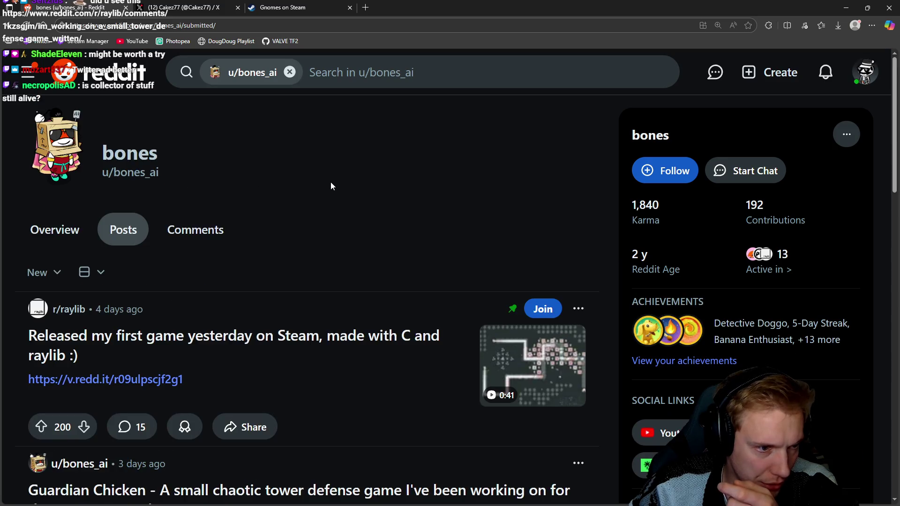
{"action": "scroll", "coordinate": [331, 182], "scroll_direction": "down", "scroll_amount": 2}
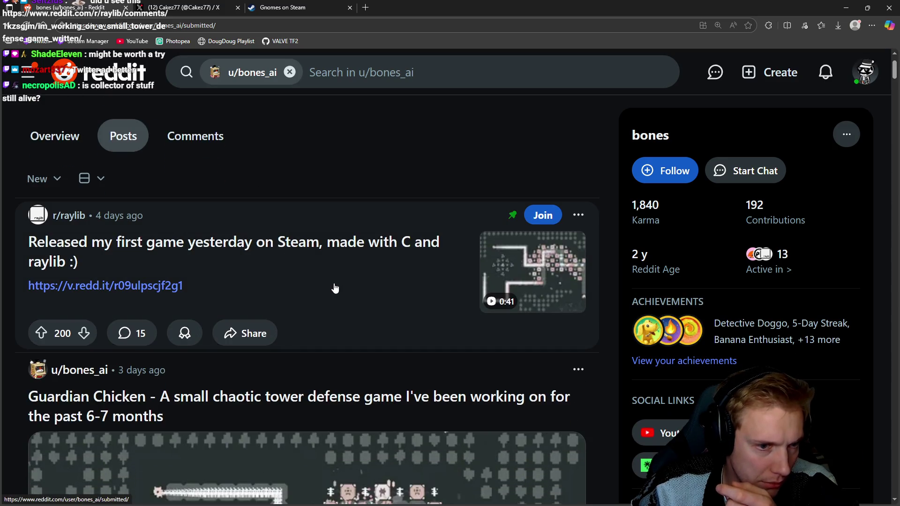
{"action": "scroll", "coordinate": [354, 286], "scroll_direction": "down", "scroll_amount": 3}
{"action": "scroll", "coordinate": [328, 263], "scroll_direction": "down", "scroll_amount": 9}
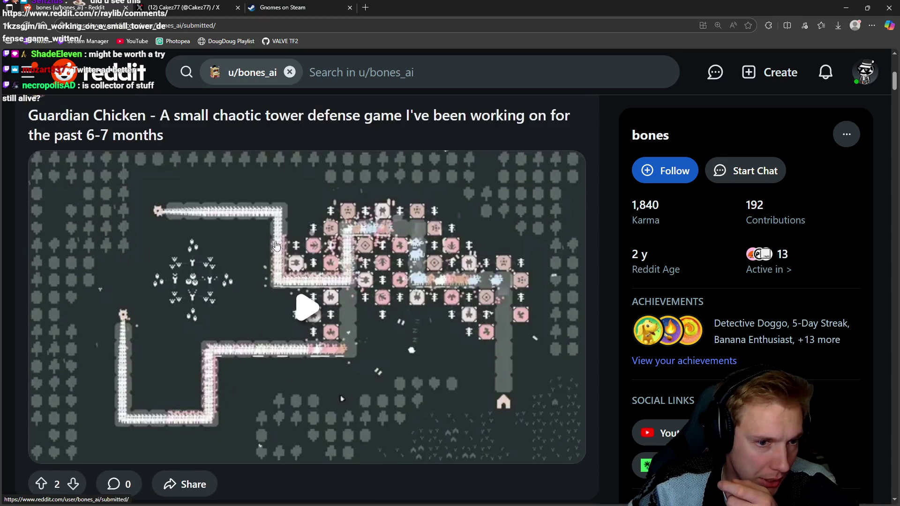
{"action": "scroll", "coordinate": [338, 258], "scroll_direction": "down", "scroll_amount": 12}
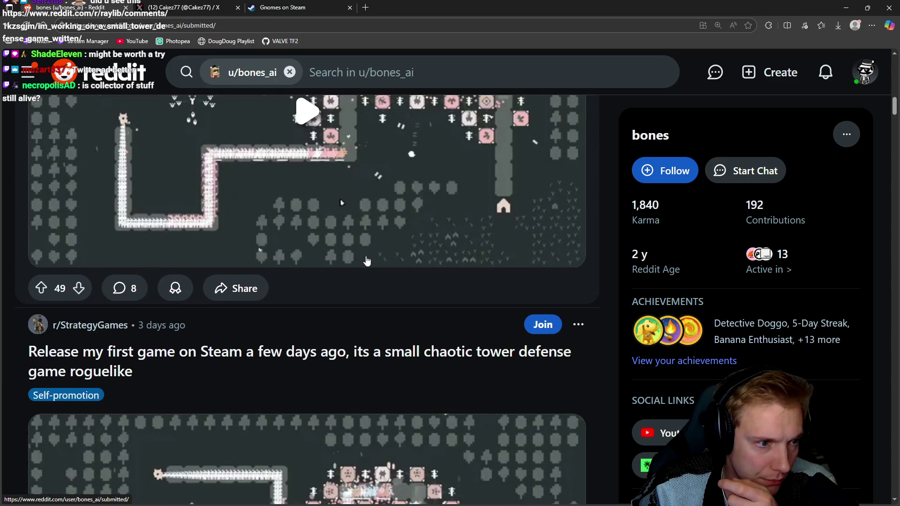
{"action": "scroll", "coordinate": [356, 253], "scroll_direction": "down", "scroll_amount": 12}
{"action": "scroll", "coordinate": [352, 237], "scroll_direction": "up", "scroll_amount": 4}
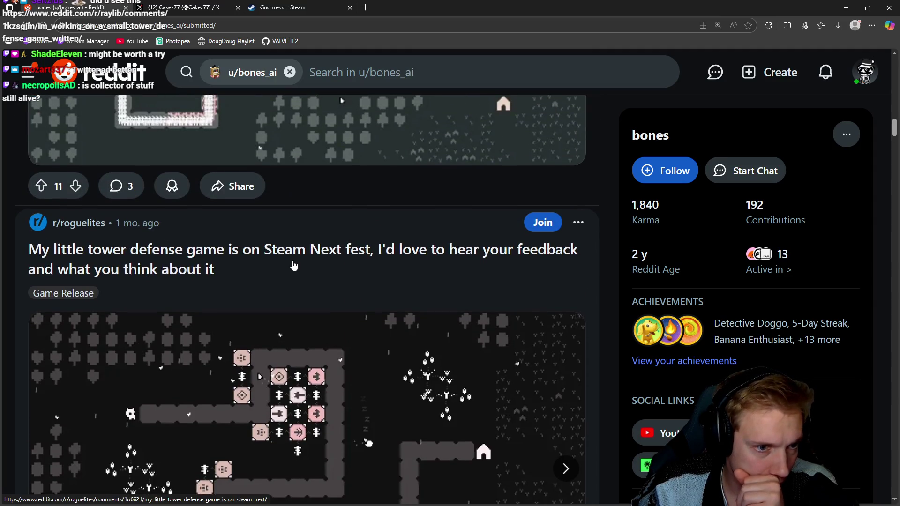
{"action": "scroll", "coordinate": [294, 266], "scroll_direction": "down", "scroll_amount": 12}
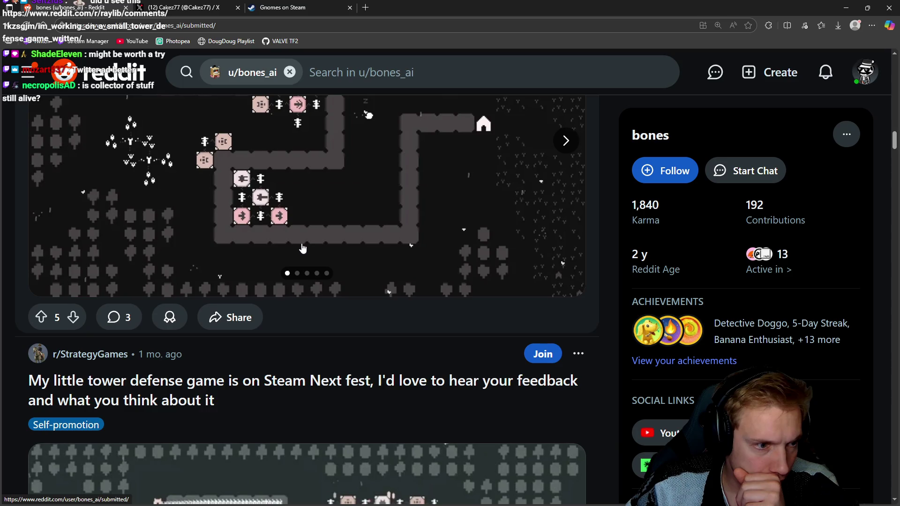
{"action": "scroll", "coordinate": [387, 242], "scroll_direction": "down", "scroll_amount": 10}
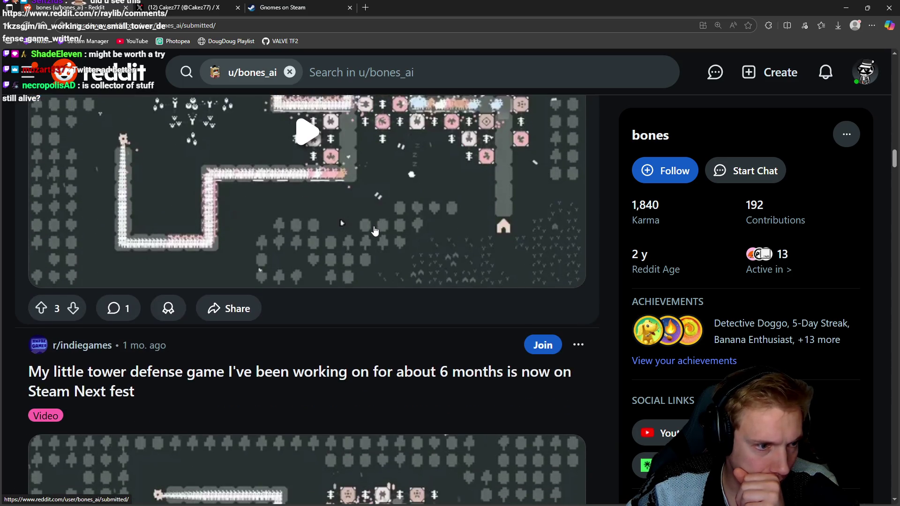
{"action": "scroll", "coordinate": [377, 231], "scroll_direction": "down", "scroll_amount": 6}
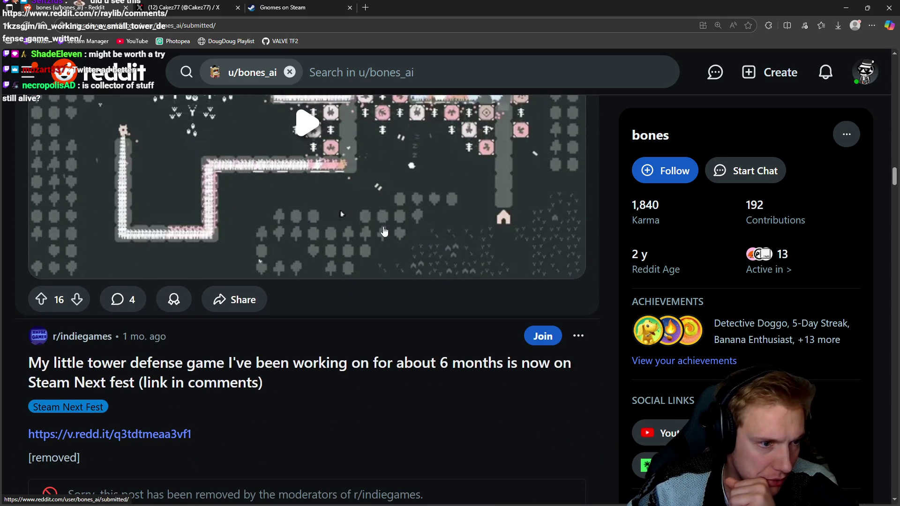
{"action": "scroll", "coordinate": [385, 231], "scroll_direction": "up", "scroll_amount": 8}
{"action": "scroll", "coordinate": [392, 237], "scroll_direction": "down", "scroll_amount": 12}
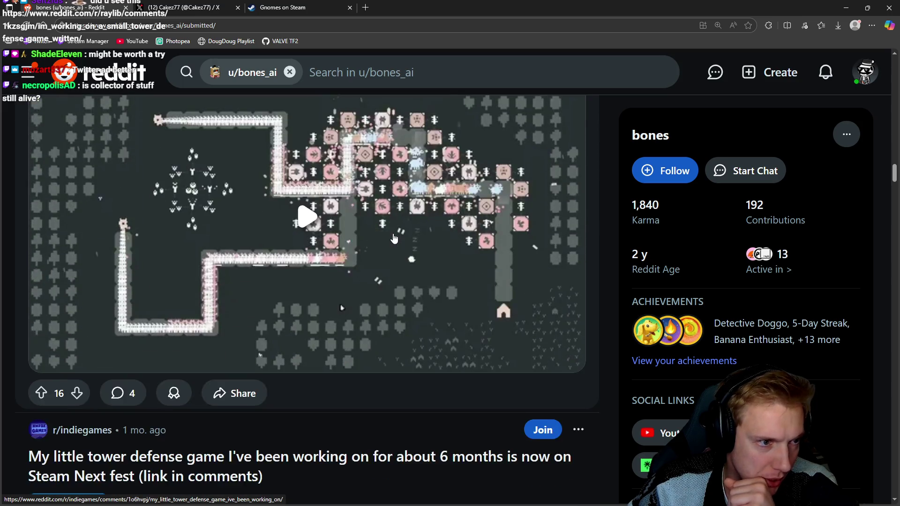
{"action": "scroll", "coordinate": [392, 238], "scroll_direction": "down", "scroll_amount": 10}
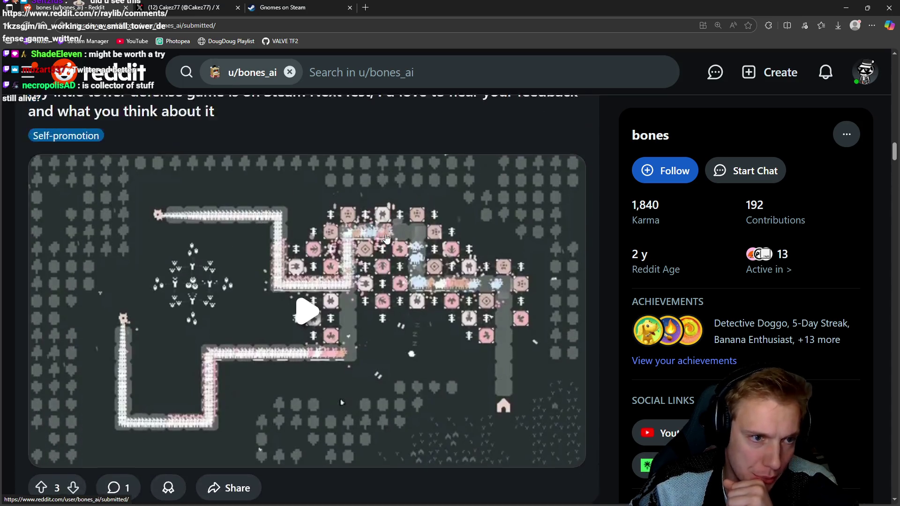
{"action": "scroll", "coordinate": [387, 240], "scroll_direction": "up", "scroll_amount": 12}
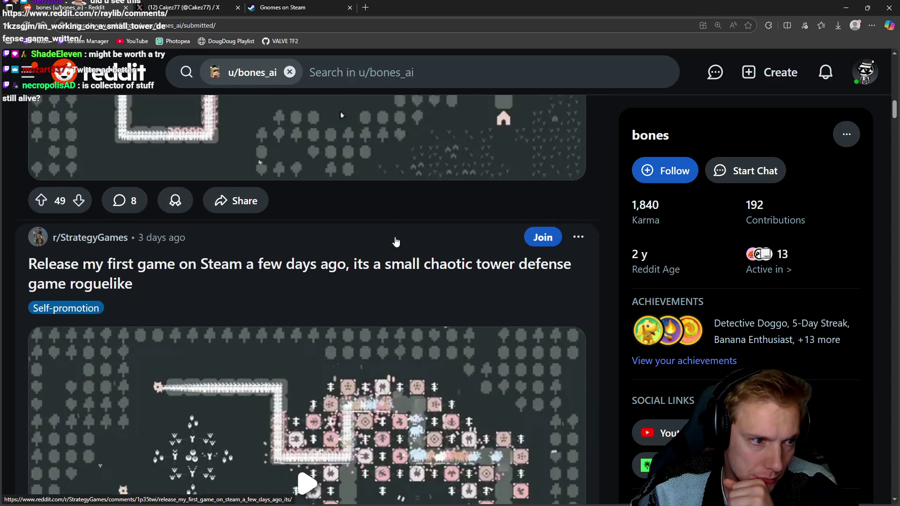
{"action": "scroll", "coordinate": [396, 242], "scroll_direction": "up", "scroll_amount": 6}
{"action": "scroll", "coordinate": [395, 241], "scroll_direction": "up", "scroll_amount": 15}
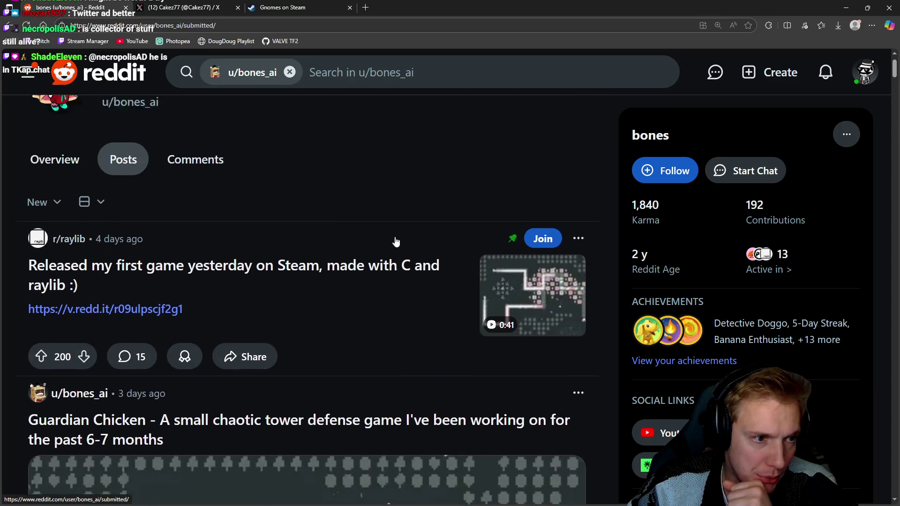
{"action": "scroll", "coordinate": [394, 241], "scroll_direction": "down", "scroll_amount": 5}
{"action": "scroll", "coordinate": [392, 236], "scroll_direction": "up", "scroll_amount": 4}
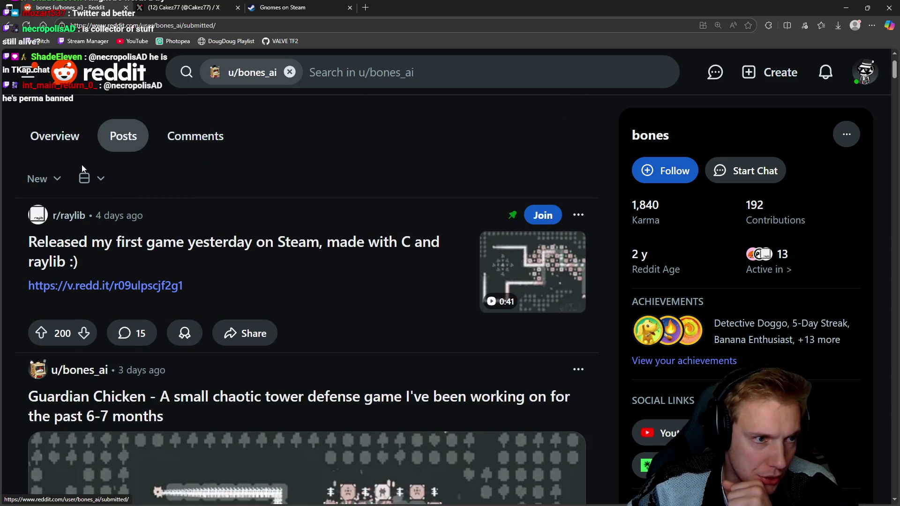
{"action": "scroll", "coordinate": [277, 234], "scroll_direction": "down", "scroll_amount": 1}
{"action": "scroll", "coordinate": [277, 234], "scroll_direction": "down", "scroll_amount": 6}
{"action": "scroll", "coordinate": [304, 218], "scroll_direction": "down", "scroll_amount": 8}
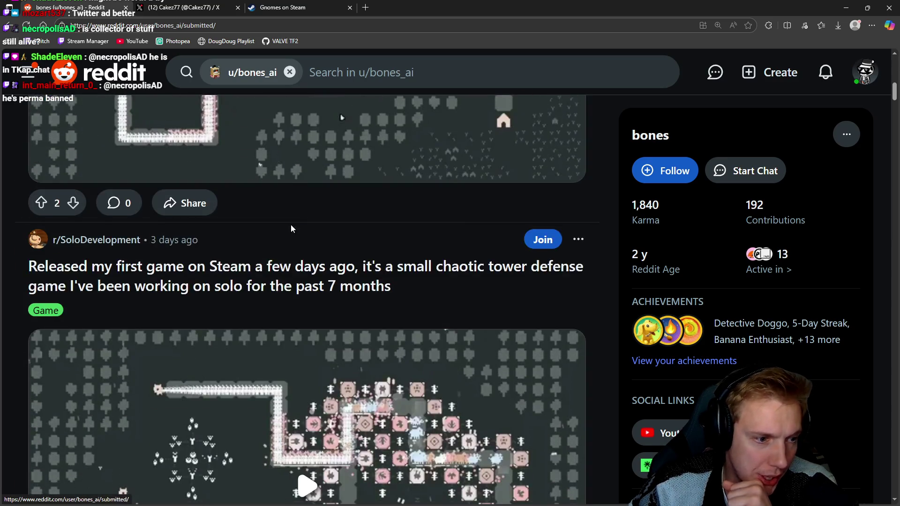
{"action": "scroll", "coordinate": [345, 251], "scroll_direction": "down", "scroll_amount": 17}
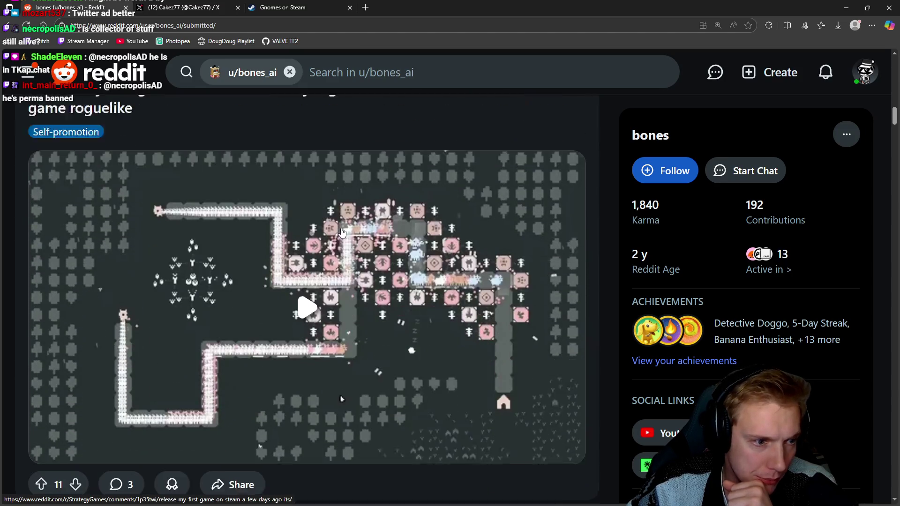
{"action": "scroll", "coordinate": [321, 216], "scroll_direction": "down", "scroll_amount": 3}
{"action": "scroll", "coordinate": [323, 218], "scroll_direction": "up", "scroll_amount": 20}
{"action": "scroll", "coordinate": [324, 217], "scroll_direction": "up", "scroll_amount": 5}
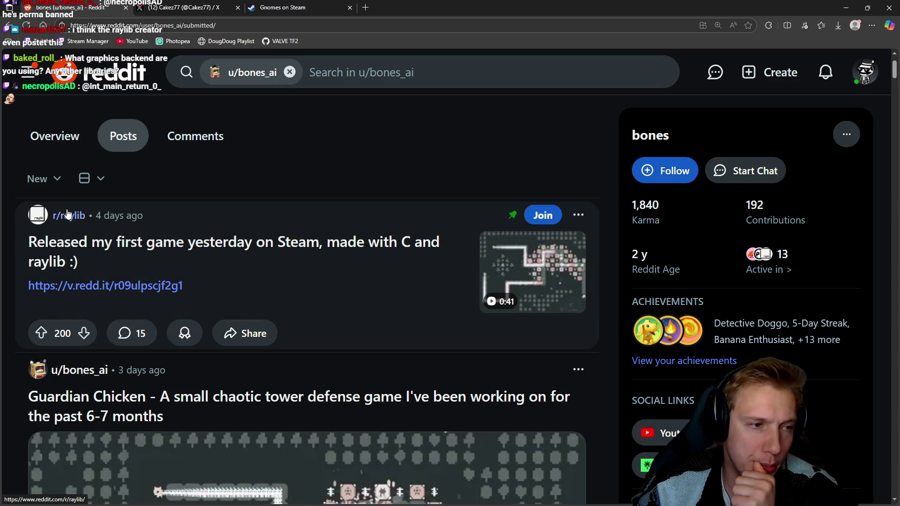
{"action": "mouse_move", "coordinate": [74, 213]}
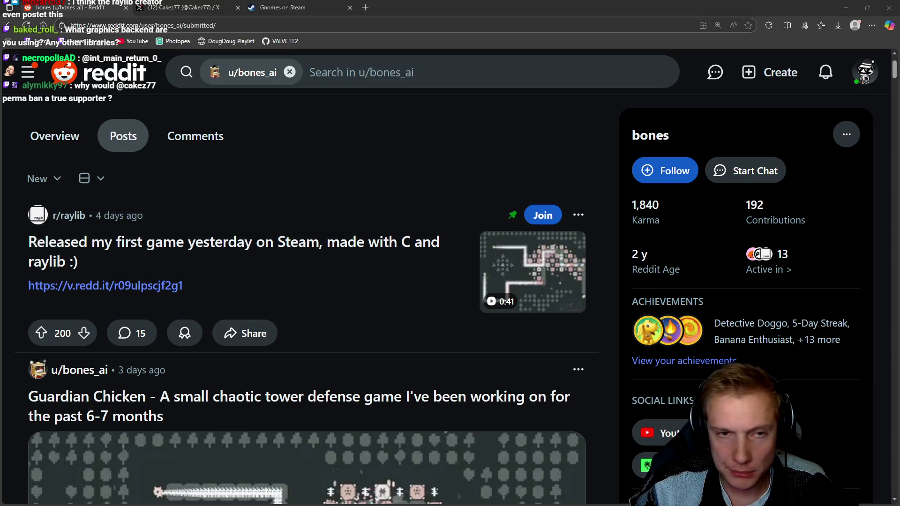
{"action": "left_click", "coordinate": [239, 5]}
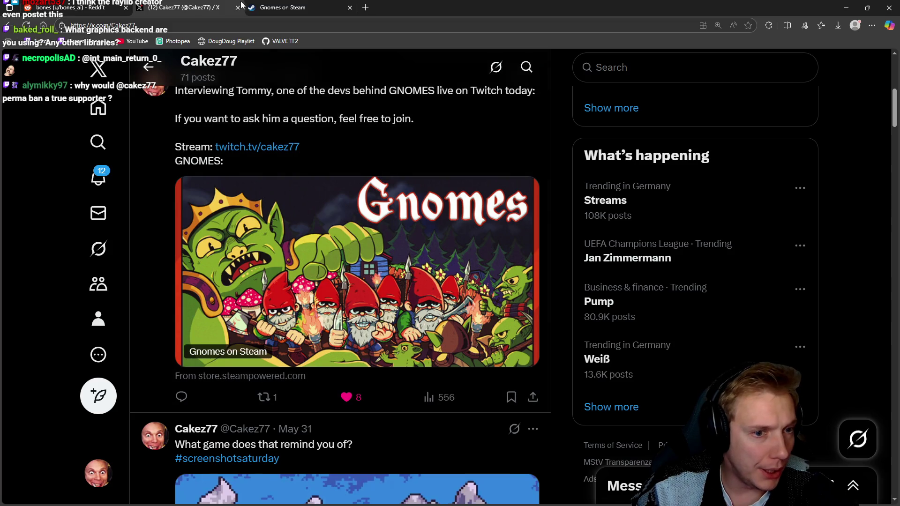
{"action": "left_click", "coordinate": [294, 5]}
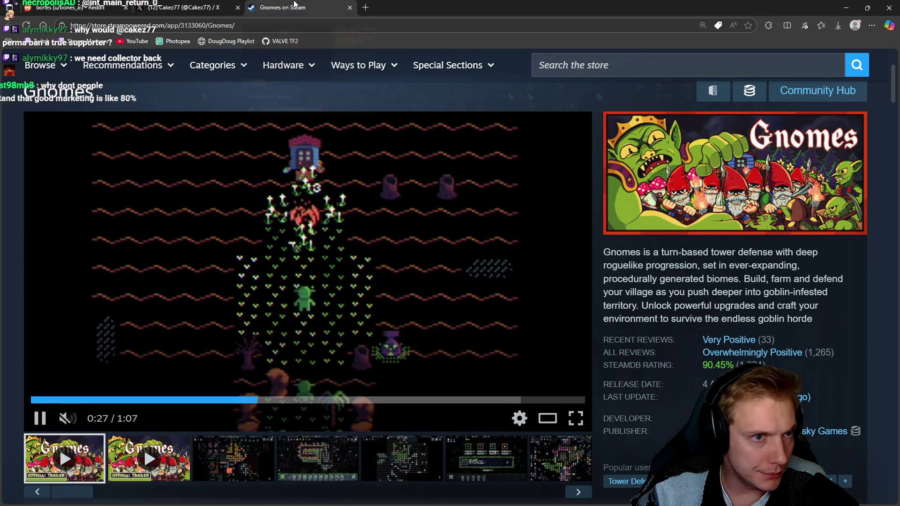
{"action": "key", "text": "ctrl+Tab"}
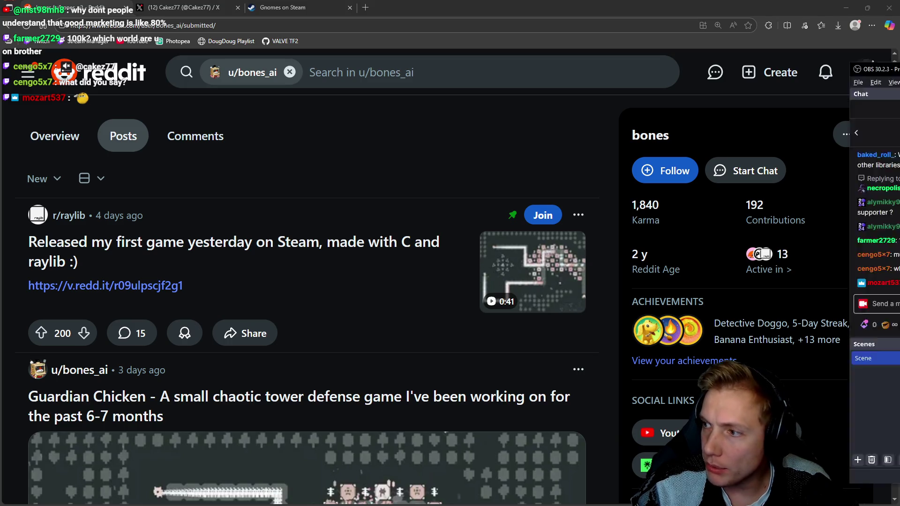
Step: Move the OBS window onto the other monitor and open Twitch in a new tab
{"action": "key", "text": "alt+Tab"}
{"action": "left_click_drag", "start_coordinate": [304, 21], "coordinate": [302, 20]}
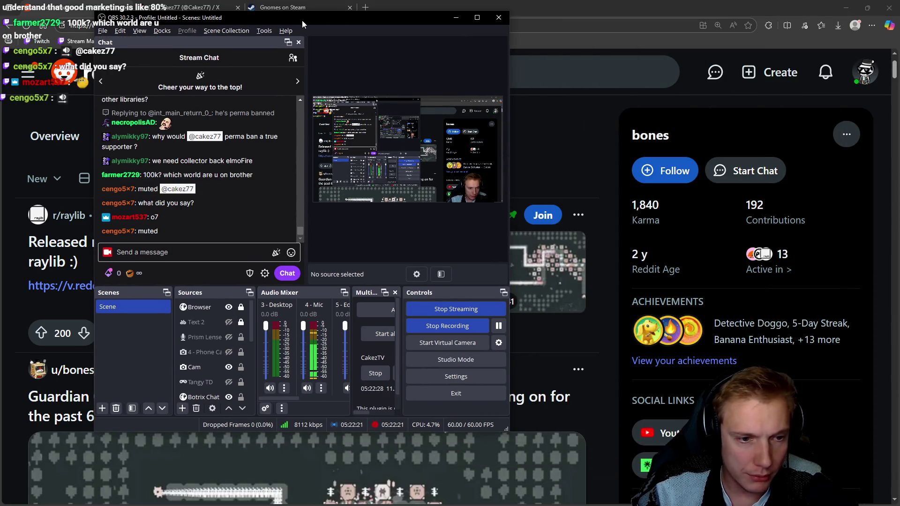
{"action": "left_click_drag", "start_coordinate": [357, 27], "coordinate": [899, 38]}
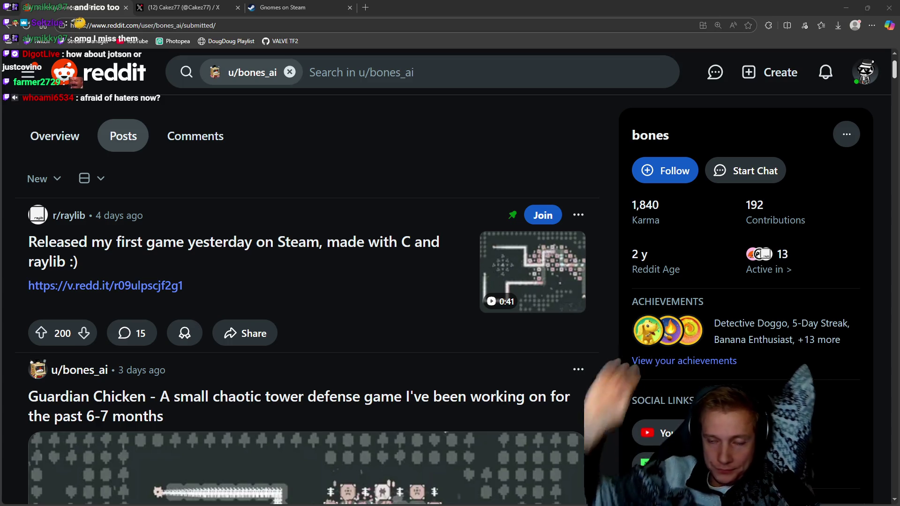
{"action": "middle_click", "coordinate": [43, 41]}
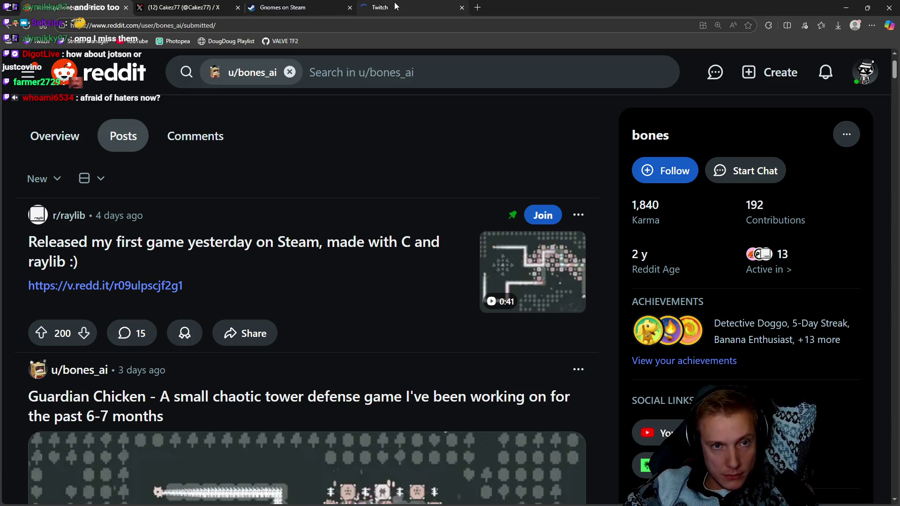
Step: Open the AdamLearnsLive stream in its own tab and, from its About section, the Skeleseller Steam page
{"action": "left_click", "coordinate": [396, 1]}
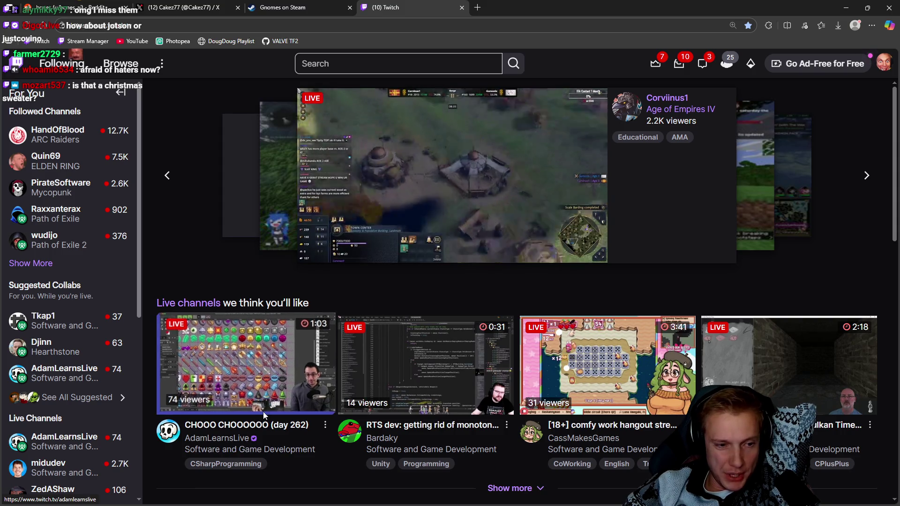
{"action": "middle_click", "coordinate": [268, 371]}
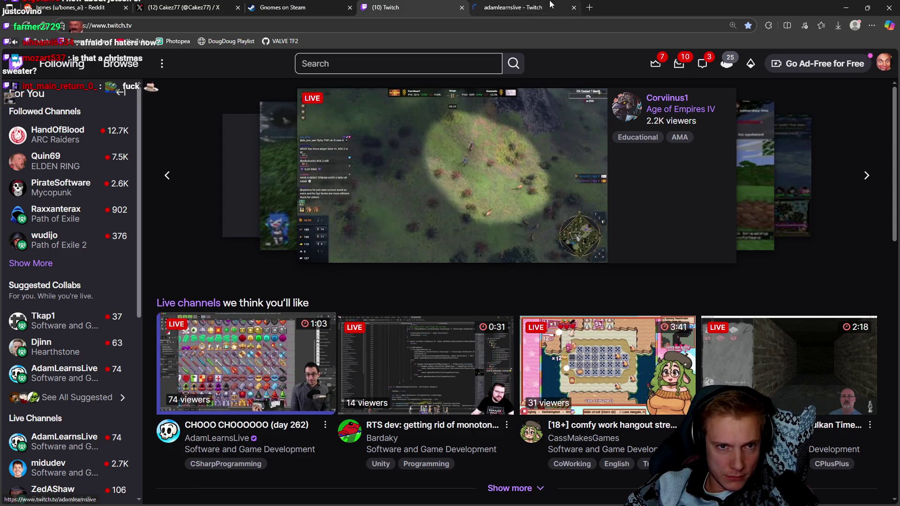
{"action": "left_click", "coordinate": [526, 6]}
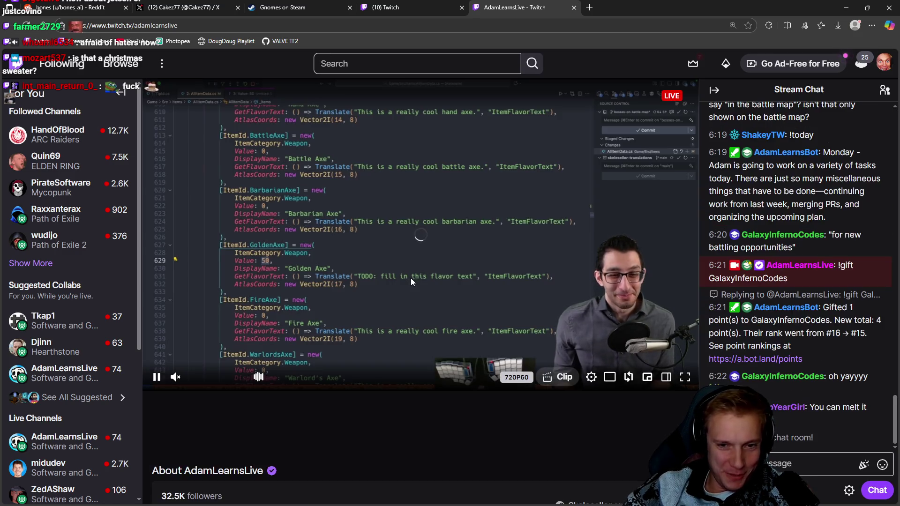
{"action": "scroll", "coordinate": [390, 303], "scroll_direction": "down", "scroll_amount": 5}
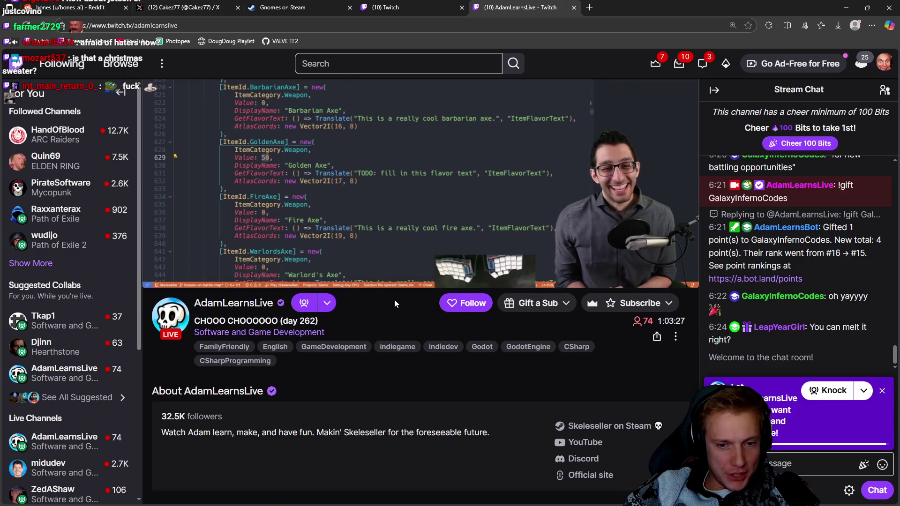
{"action": "middle_click", "coordinate": [555, 333]}
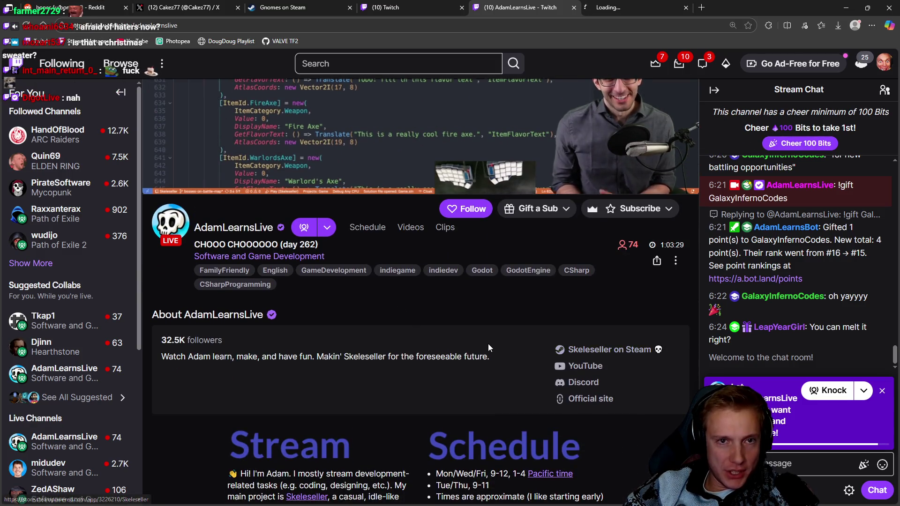
{"action": "scroll", "coordinate": [488, 344], "scroll_direction": "up", "scroll_amount": 4}
{"action": "left_click", "coordinate": [643, 6]}
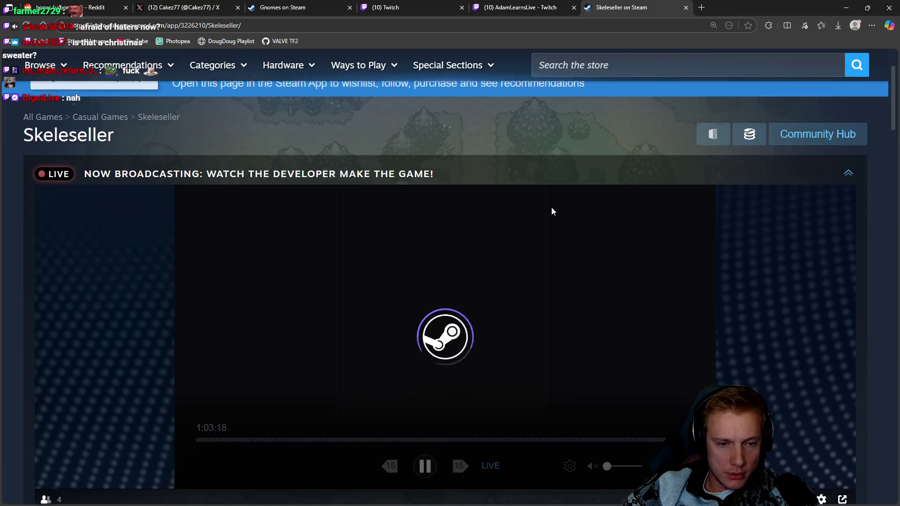
Step: Collapse the live broadcast on the Skeleseller page and go to the Skeleseller Demo store page
{"action": "scroll", "coordinate": [551, 207], "scroll_direction": "down", "scroll_amount": 3}
{"action": "scroll", "coordinate": [837, 164], "scroll_direction": "up", "scroll_amount": 2}
{"action": "left_click", "coordinate": [848, 129]}
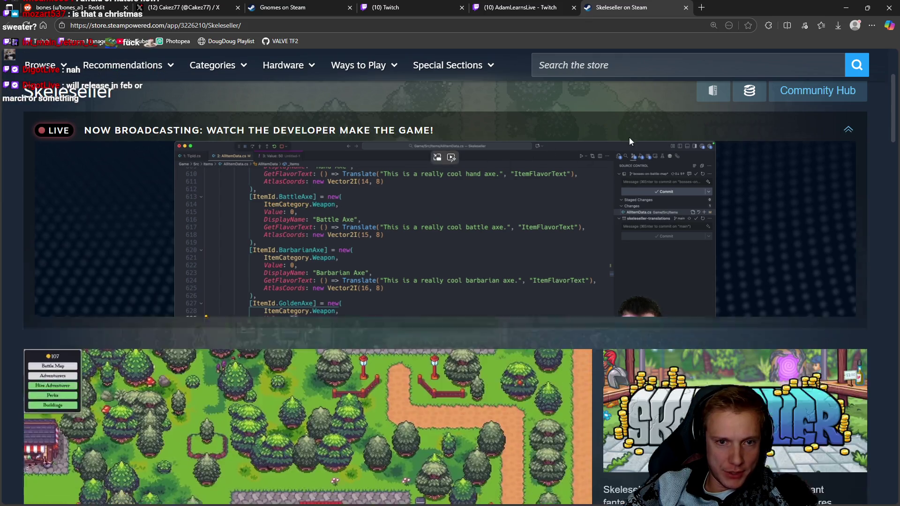
{"action": "scroll", "coordinate": [501, 200], "scroll_direction": "down", "scroll_amount": 6}
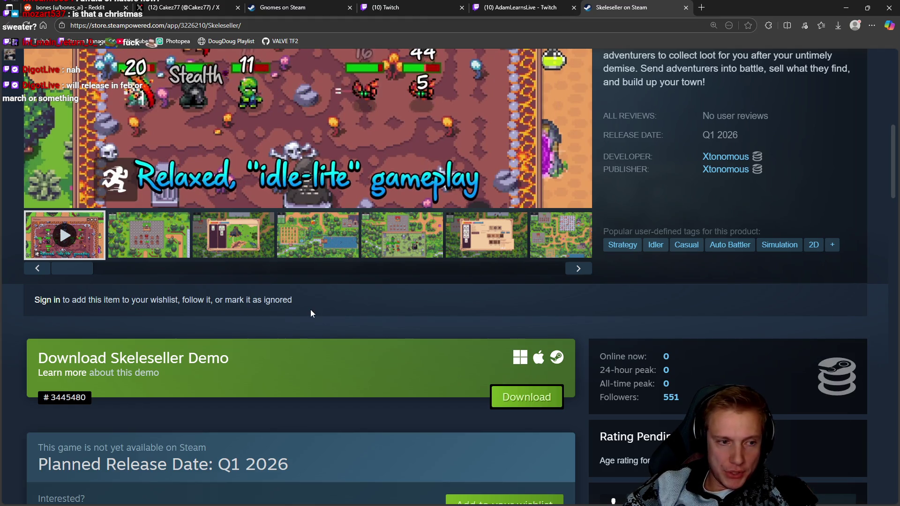
{"action": "left_click", "coordinate": [61, 373]}
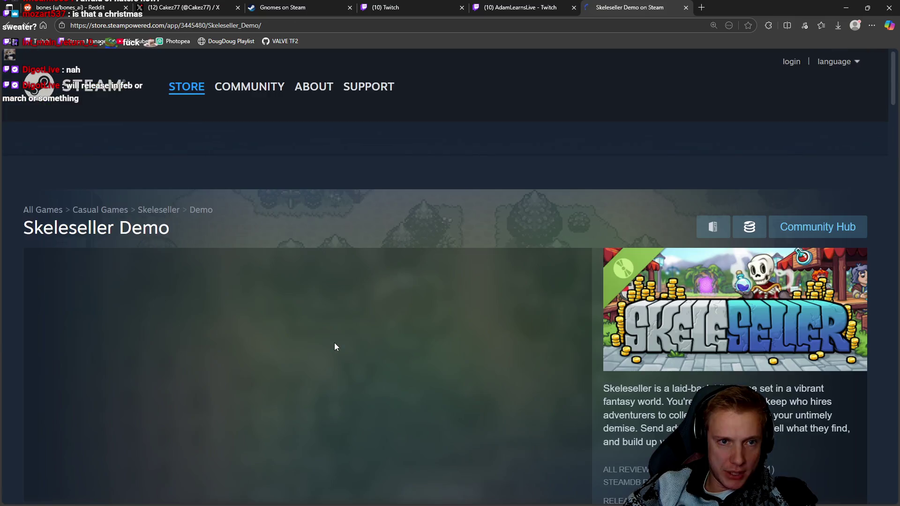
{"action": "scroll", "coordinate": [398, 338], "scroll_direction": "down", "scroll_amount": 2}
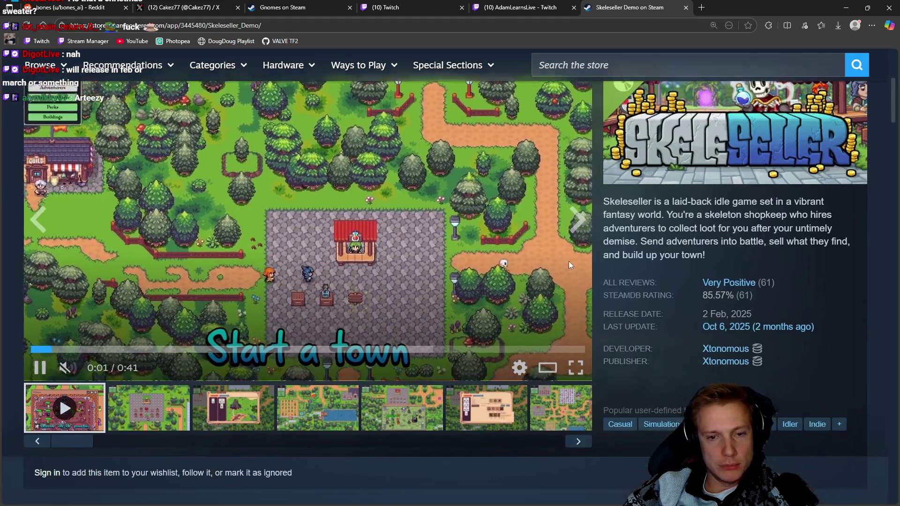
{"action": "scroll", "coordinate": [605, 258], "scroll_direction": "down", "scroll_amount": 5}
{"action": "scroll", "coordinate": [631, 258], "scroll_direction": "up", "scroll_amount": 3}
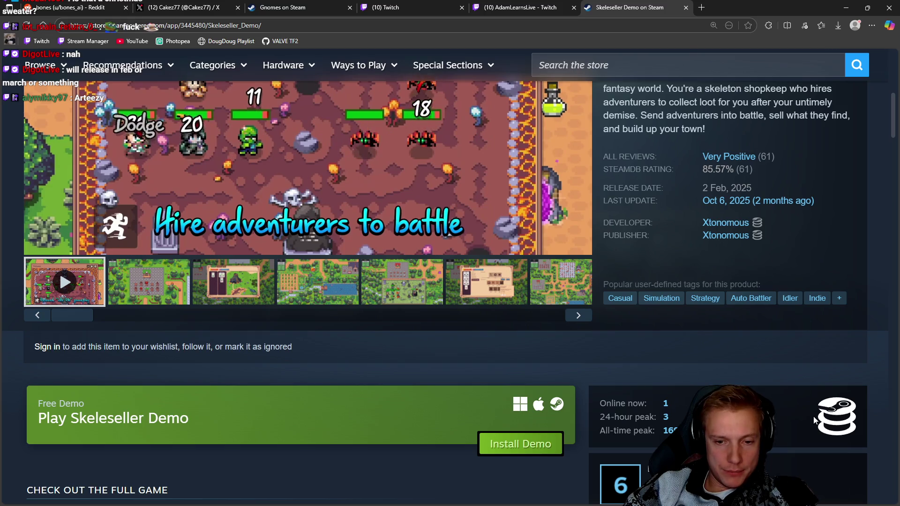
Step: Open the demo's SteamDB charts in another tab, browse screenshots enlarging the skill panel, then view SteamDB
{"action": "middle_click", "coordinate": [840, 419]}
{"action": "scroll", "coordinate": [544, 367], "scroll_direction": "up", "scroll_amount": 3}
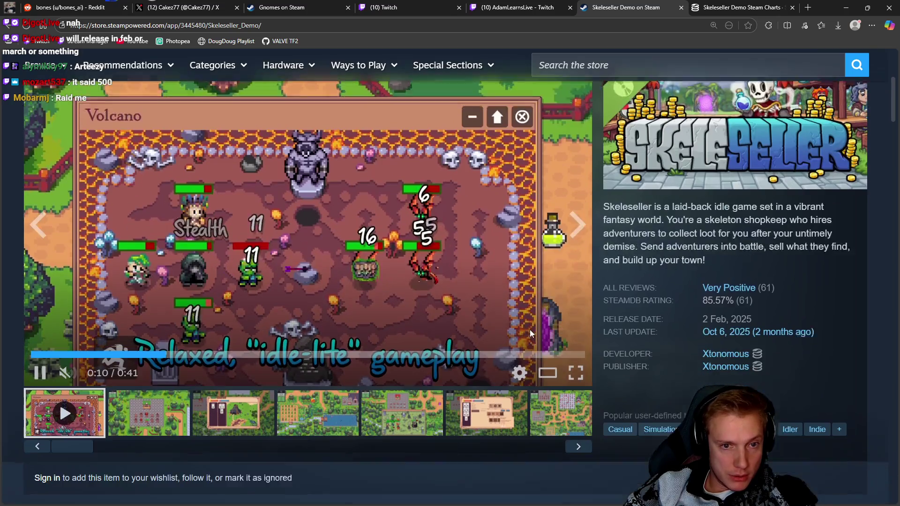
{"action": "scroll", "coordinate": [530, 328], "scroll_direction": "down", "scroll_amount": 1}
{"action": "left_click", "coordinate": [347, 385]}
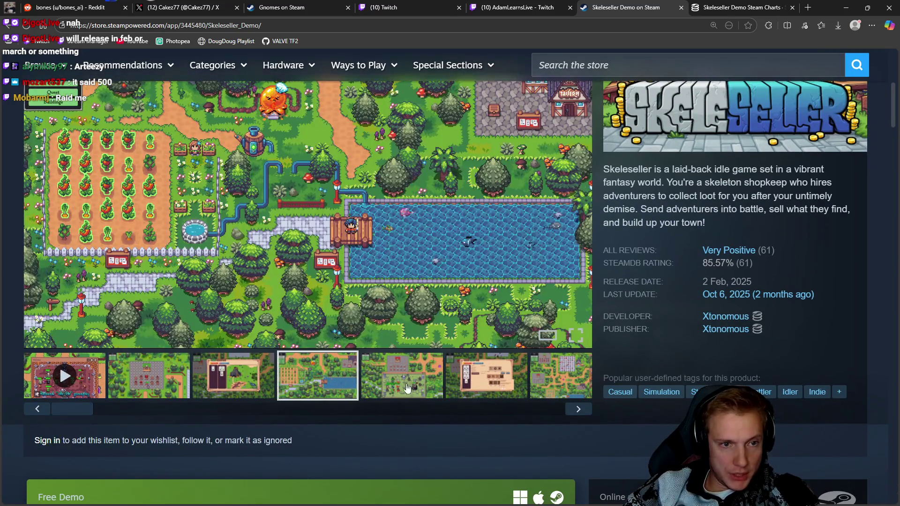
{"action": "left_click", "coordinate": [407, 382]}
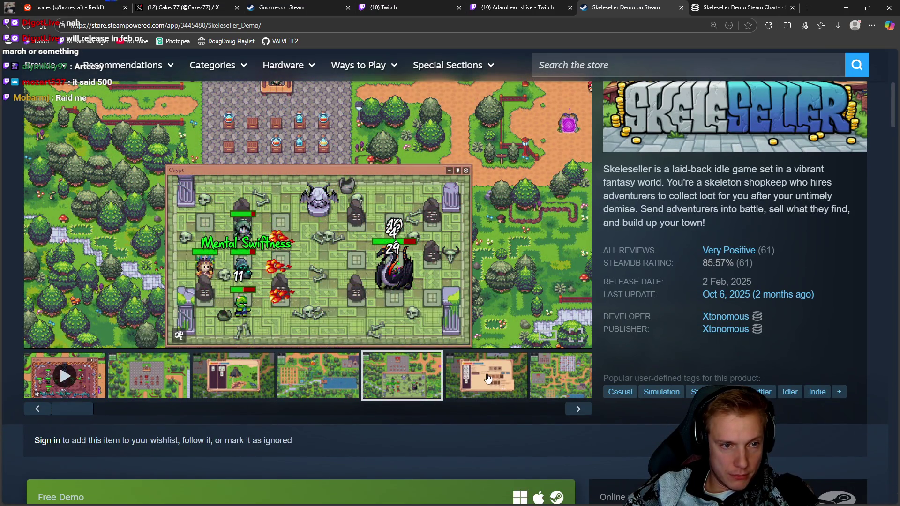
{"action": "left_click", "coordinate": [488, 378]}
{"action": "left_click", "coordinate": [545, 375]}
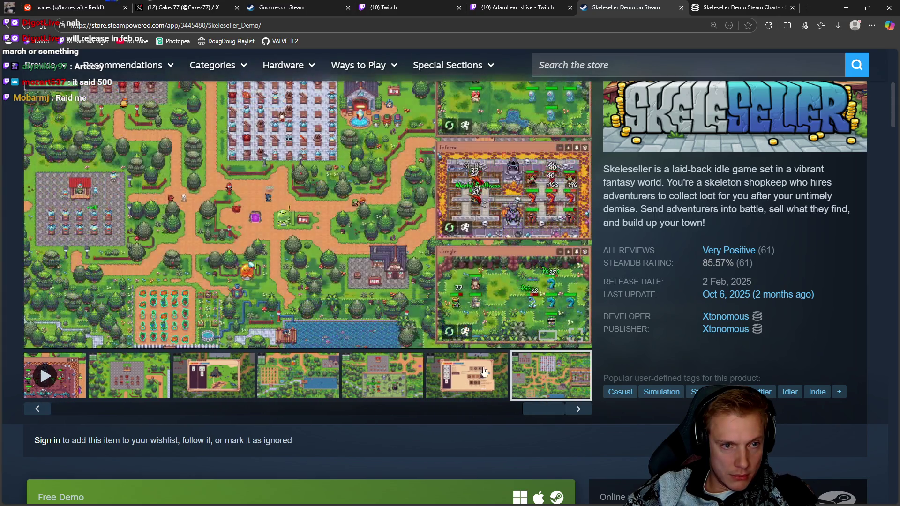
{"action": "left_click", "coordinate": [488, 376]}
{"action": "left_click", "coordinate": [361, 224]}
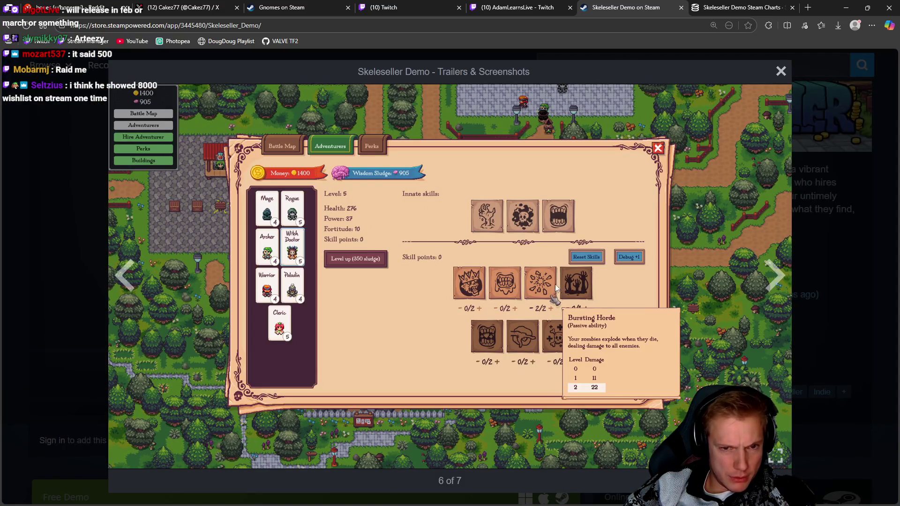
{"action": "key", "text": "ctrl+Tab"}
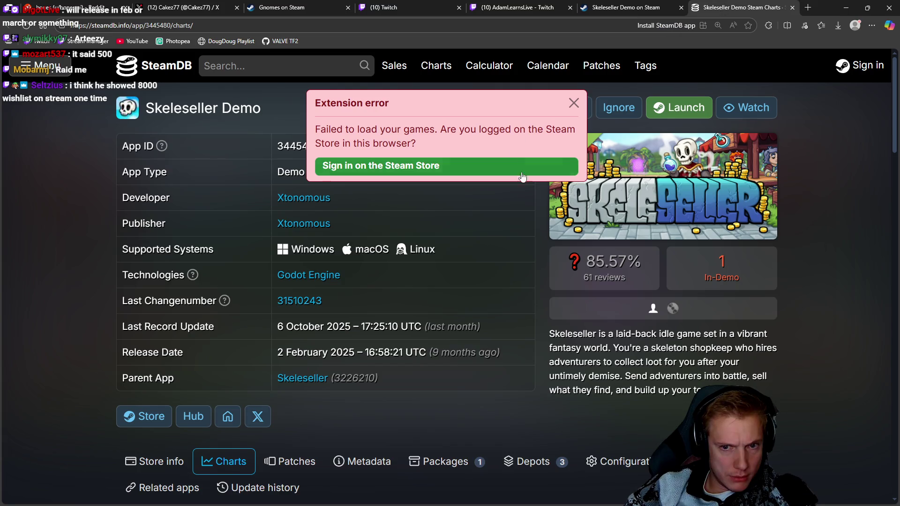
Step: Set the Skeleseller Demo player chart to max (169 all-time peak) and dismiss the extension error
{"action": "scroll", "coordinate": [621, 272], "scroll_direction": "down", "scroll_amount": 3}
{"action": "scroll", "coordinate": [609, 267], "scroll_direction": "down", "scroll_amount": 5}
{"action": "scroll", "coordinate": [381, 334], "scroll_direction": "up", "scroll_amount": 1}
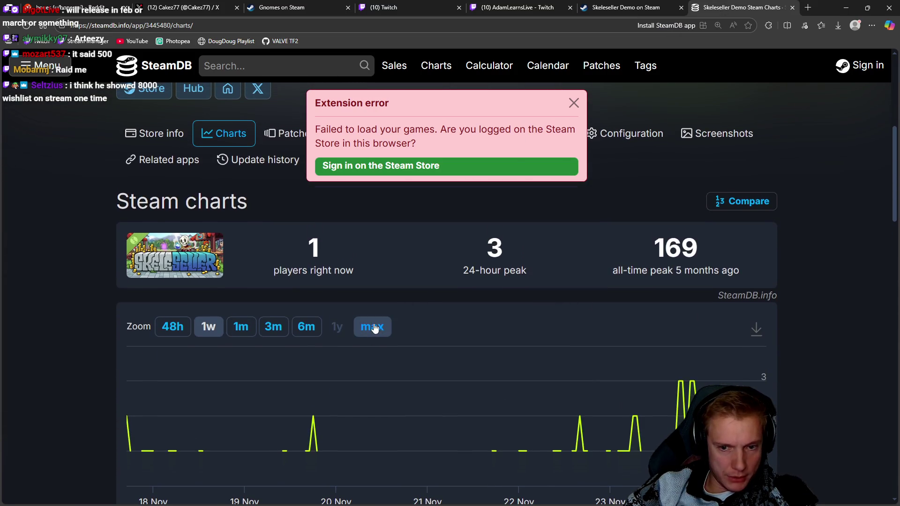
{"action": "left_click", "coordinate": [375, 328]}
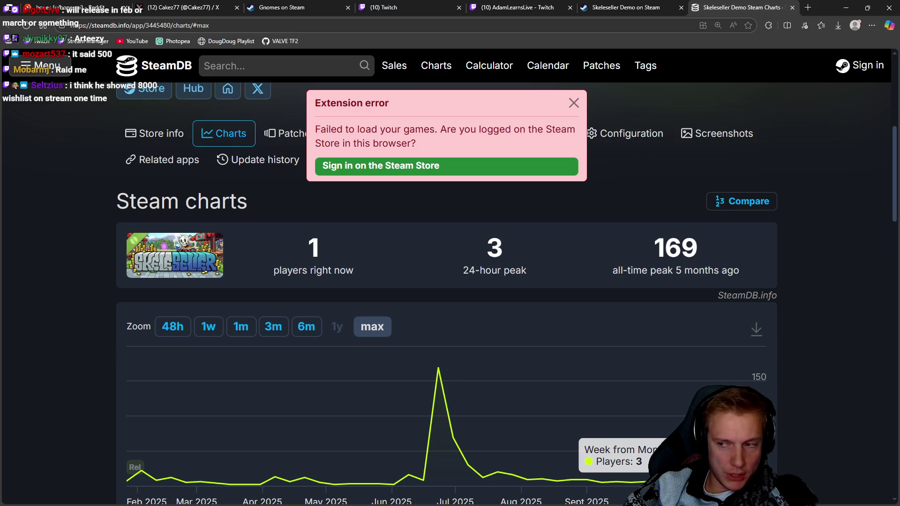
{"action": "scroll", "coordinate": [844, 394], "scroll_direction": "down", "scroll_amount": 3}
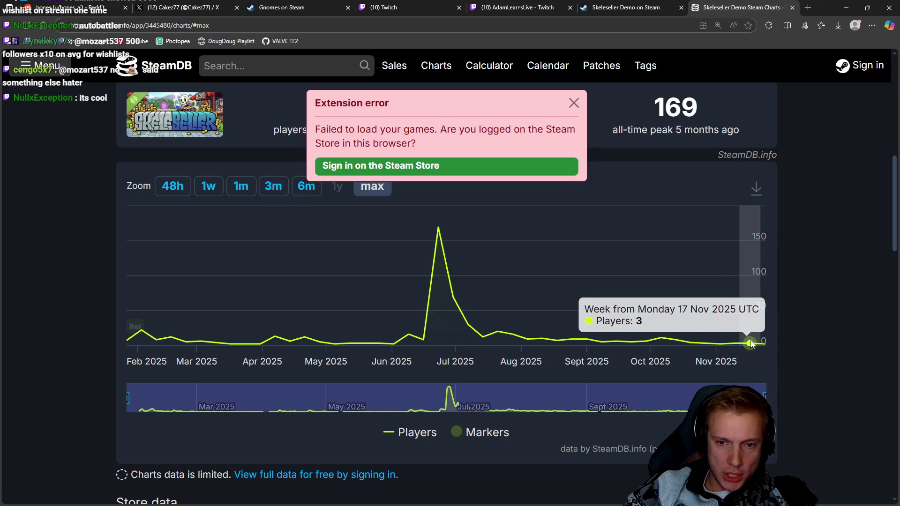
{"action": "left_click", "coordinate": [574, 103]}
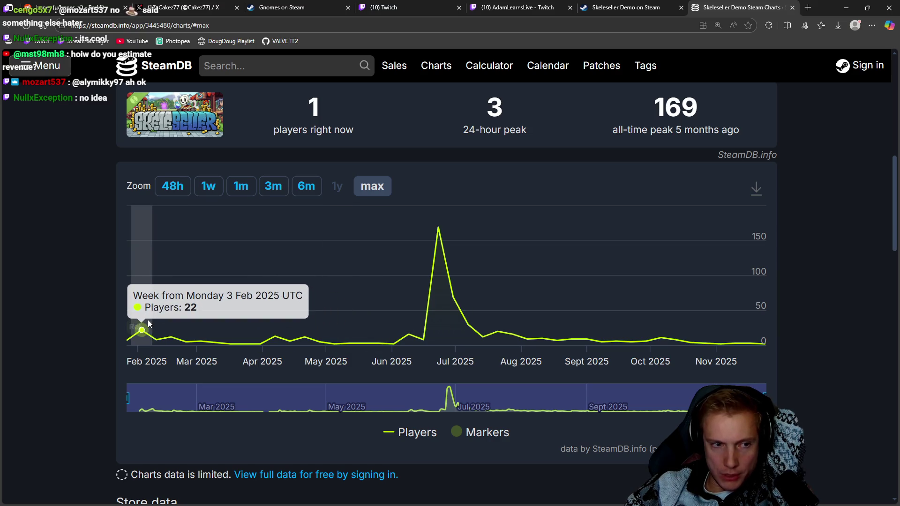
{"action": "scroll", "coordinate": [608, 329], "scroll_direction": "up", "scroll_amount": 5}
{"action": "scroll", "coordinate": [596, 331], "scroll_direction": "down", "scroll_amount": 10}
{"action": "scroll", "coordinate": [585, 334], "scroll_direction": "up", "scroll_amount": 10}
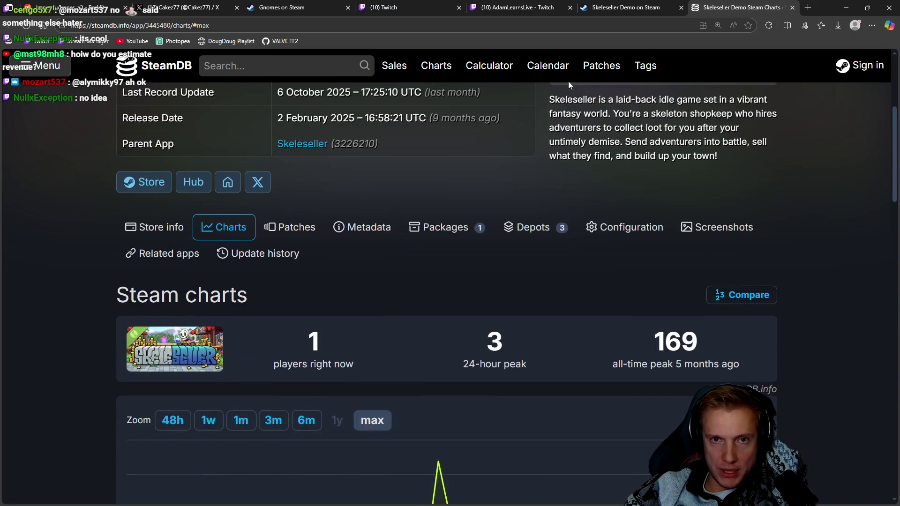
Step: Return to the Skeleseller Demo page, close the SteamDB tab and exit the enlarged screenshot
{"action": "left_click", "coordinate": [629, 5]}
{"action": "middle_click", "coordinate": [717, 3]}
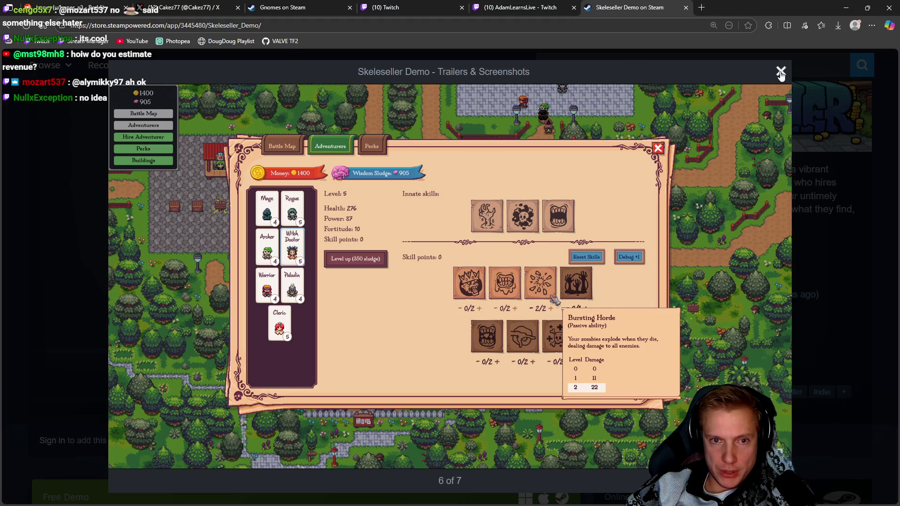
{"action": "left_click", "coordinate": [781, 72]}
Step: Reopen the skill panel screenshot enlarged and step back to image 4 of 7, the farming village
{"action": "scroll", "coordinate": [544, 310], "scroll_direction": "down", "scroll_amount": 10}
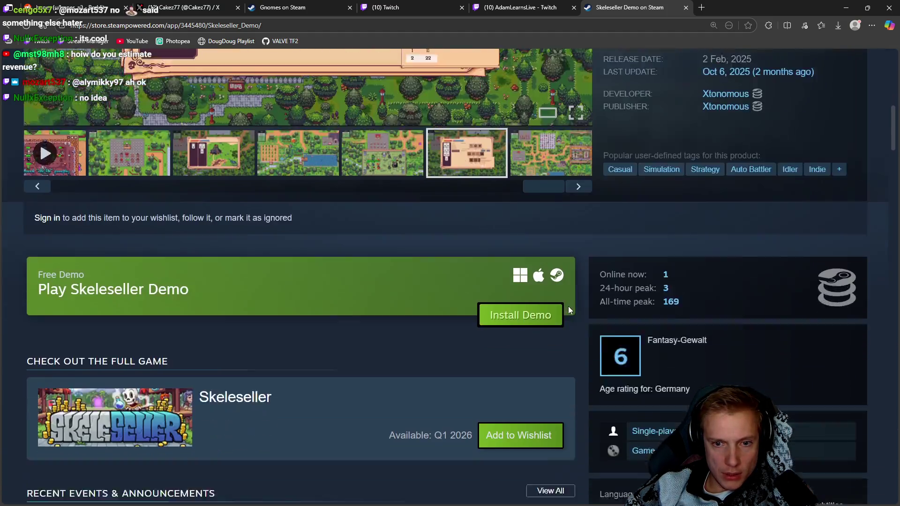
{"action": "scroll", "coordinate": [557, 309], "scroll_direction": "down", "scroll_amount": 2}
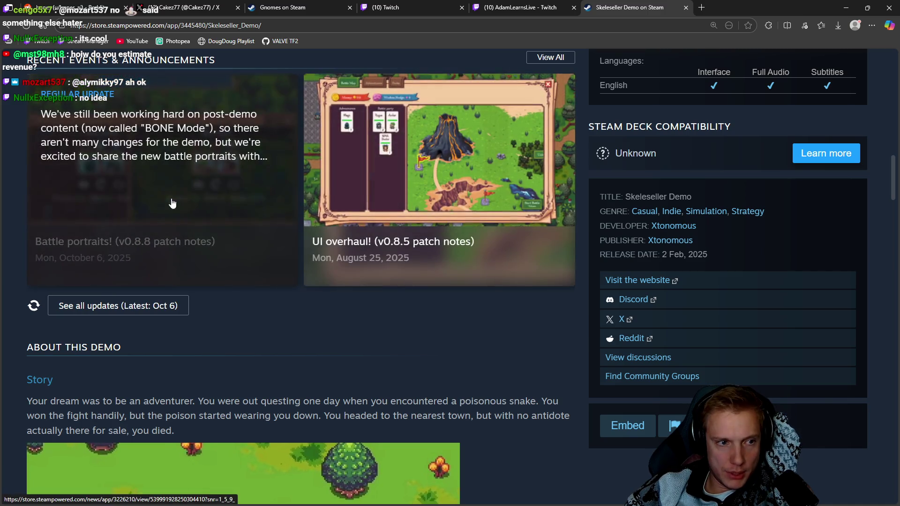
{"action": "mouse_move", "coordinate": [457, 291]}
{"action": "scroll", "coordinate": [456, 291], "scroll_direction": "up", "scroll_amount": 10}
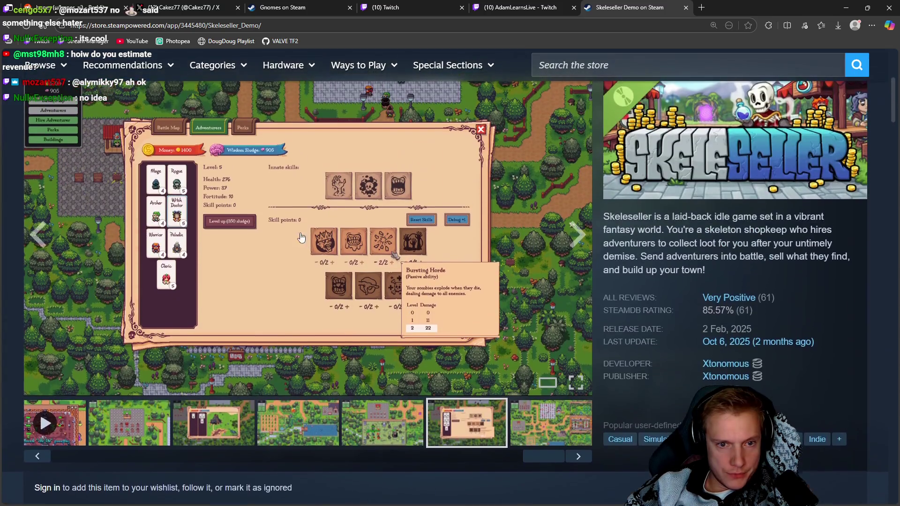
{"action": "left_click", "coordinate": [249, 214]}
{"action": "left_click", "coordinate": [133, 284]}
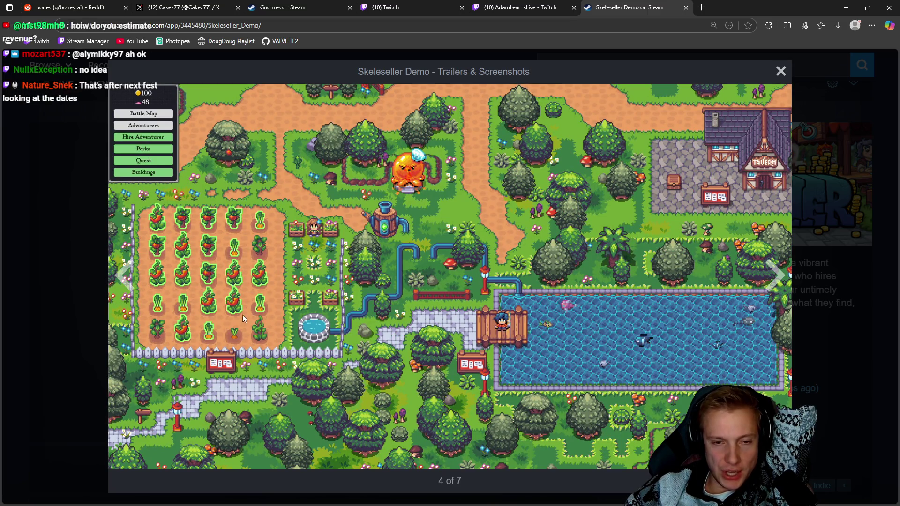
Step: Close the enlarged screenshot view and highlight the description phrase about adventurers collecting loot
{"action": "left_click", "coordinate": [126, 277]}
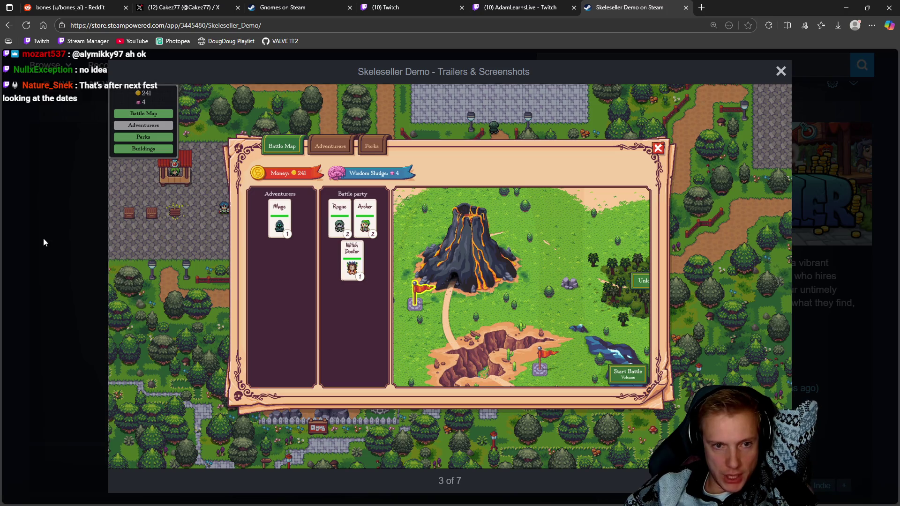
{"action": "left_click", "coordinate": [43, 238]}
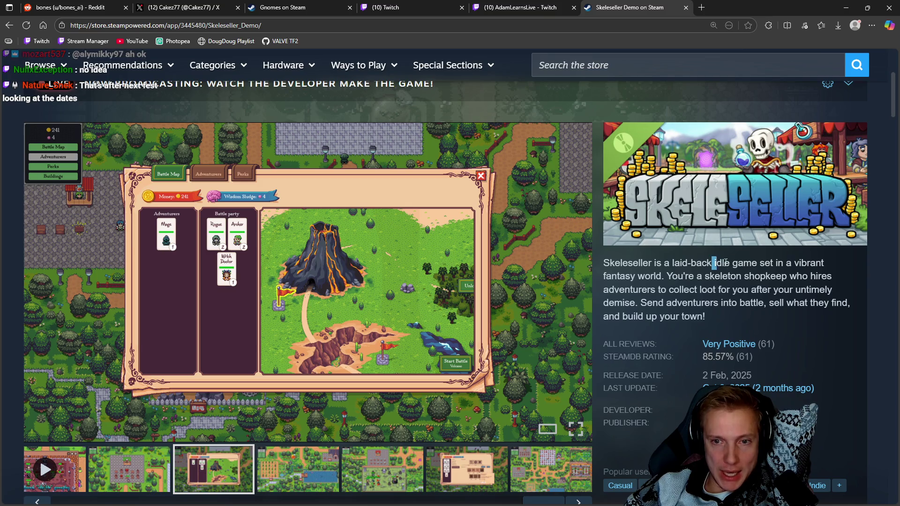
{"action": "left_click", "coordinate": [673, 276]}
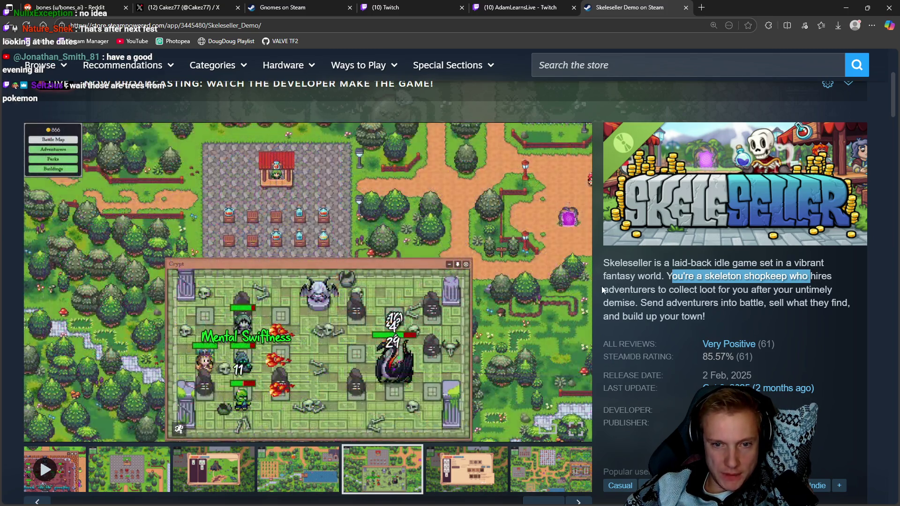
{"action": "left_click_drag", "start_coordinate": [608, 289], "coordinate": [652, 288]}
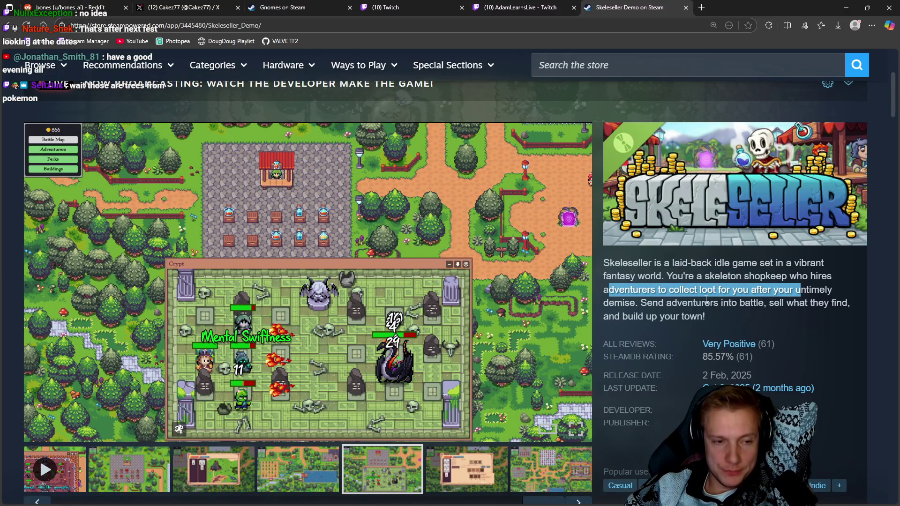
{"action": "left_click", "coordinate": [609, 302]}
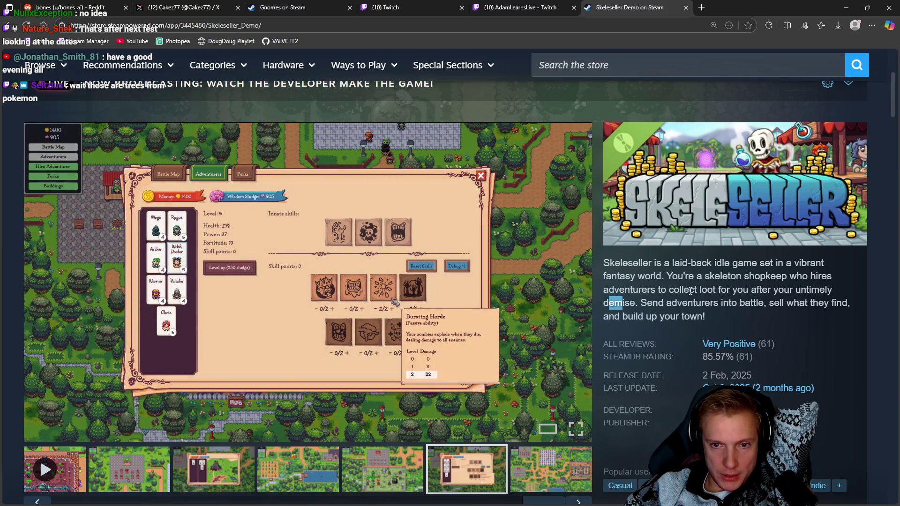
Step: Highlight the lines on sending adventurers into battle and building your town, then enlarge screenshot 7
{"action": "left_click", "coordinate": [688, 290]}
{"action": "left_click_drag", "start_coordinate": [653, 302], "coordinate": [819, 303]}
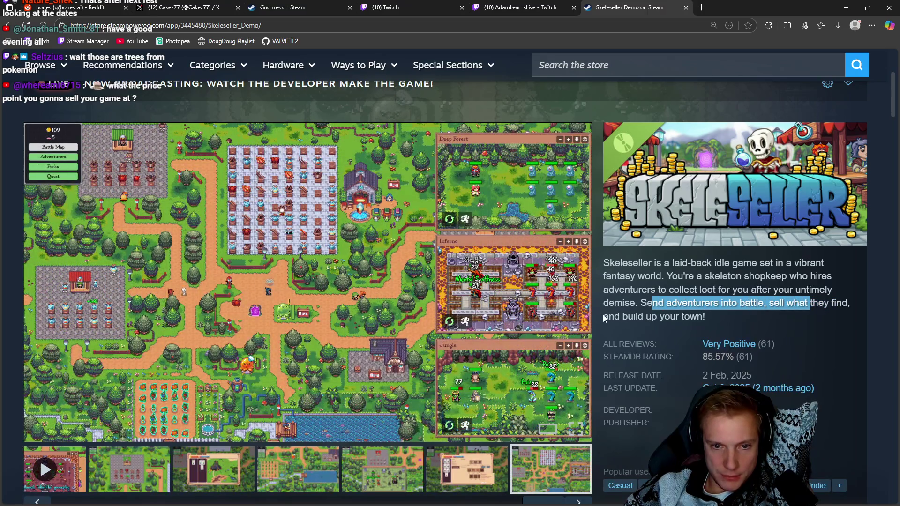
{"action": "left_click_drag", "start_coordinate": [609, 316], "coordinate": [631, 317]}
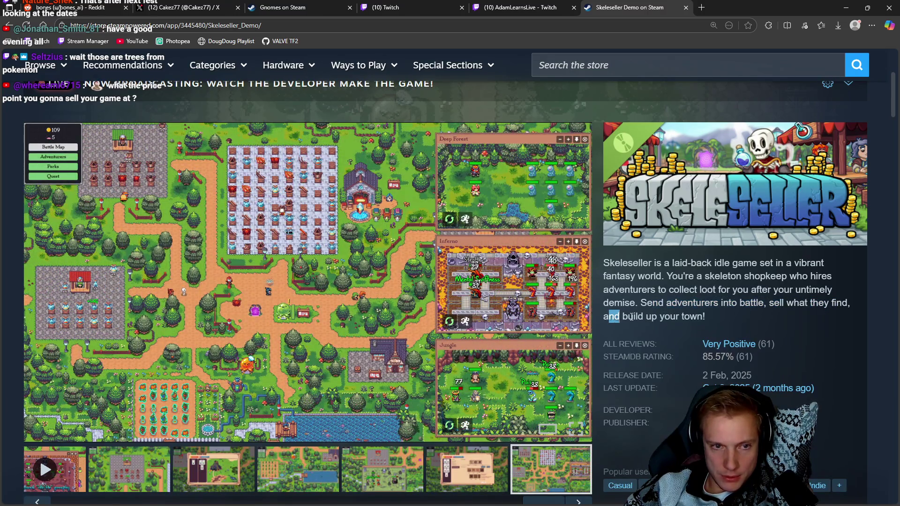
{"action": "left_click", "coordinate": [296, 244]}
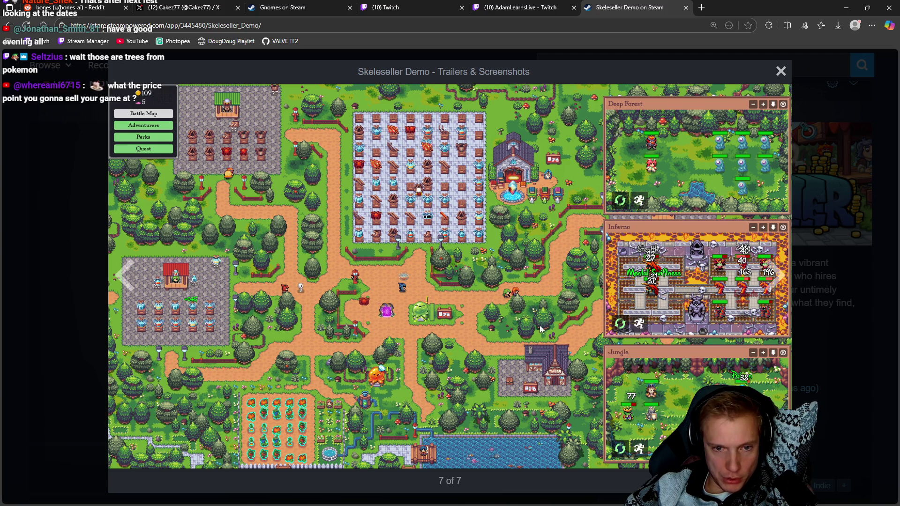
Step: Advance the lightbox past screenshot 7 to the trailer, then close the lightbox
{"action": "left_click", "coordinate": [763, 278]}
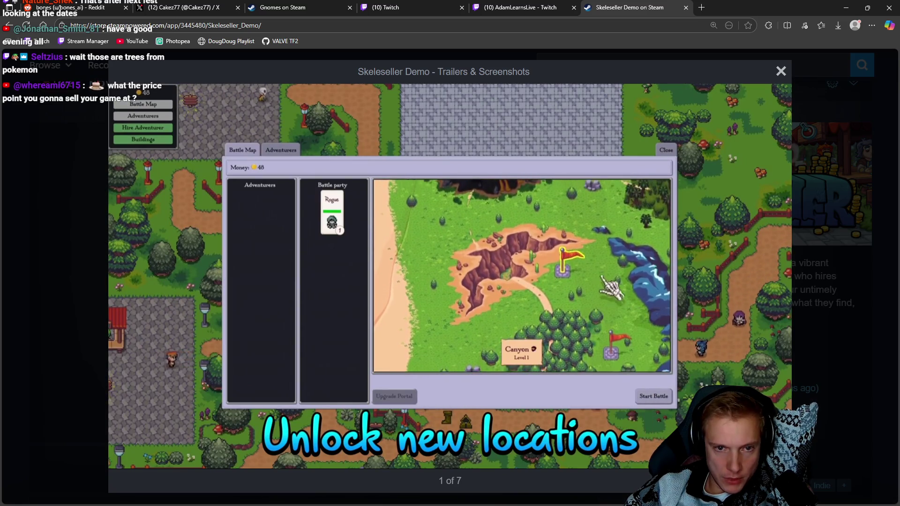
{"action": "mouse_move", "coordinate": [581, 107]}
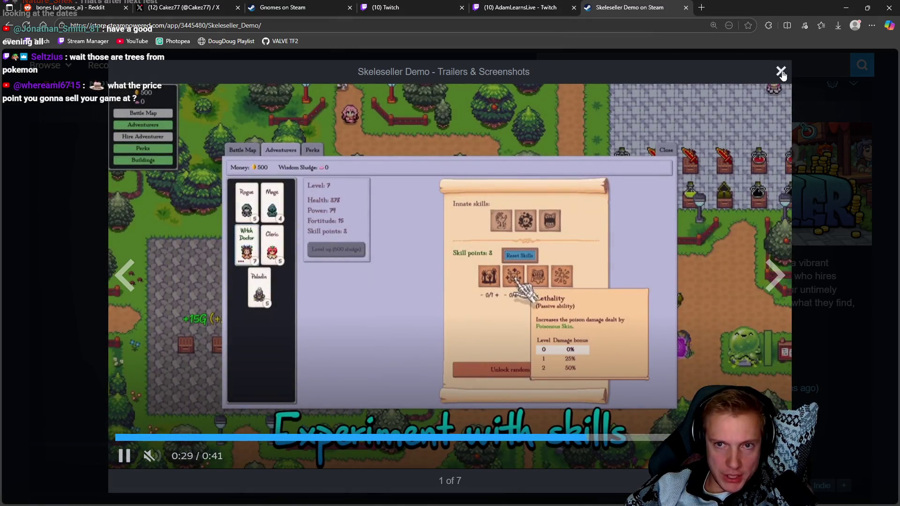
{"action": "left_click", "coordinate": [781, 72]}
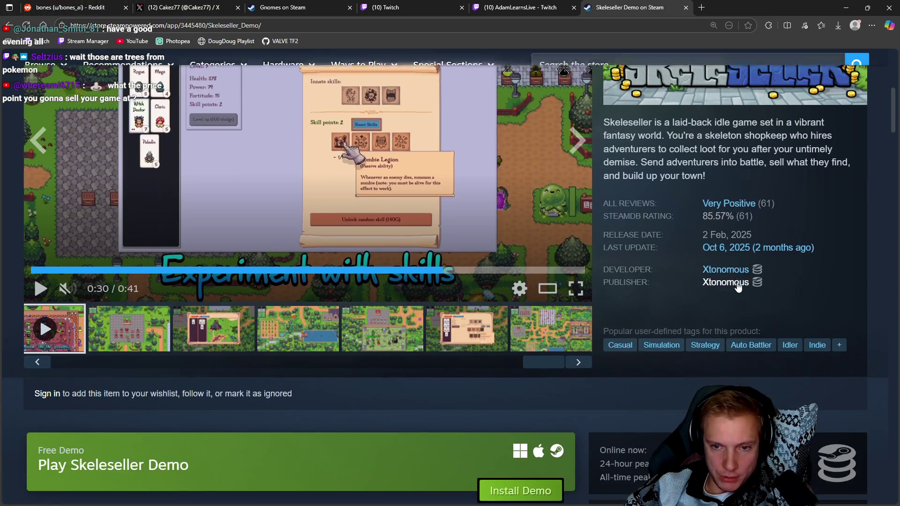
Step: Glance at the demo's SteamDB charts in a new tab, close it, and return to the trailer
{"action": "scroll", "coordinate": [807, 348], "scroll_direction": "down", "scroll_amount": 2}
{"action": "middle_click", "coordinate": [835, 365]}
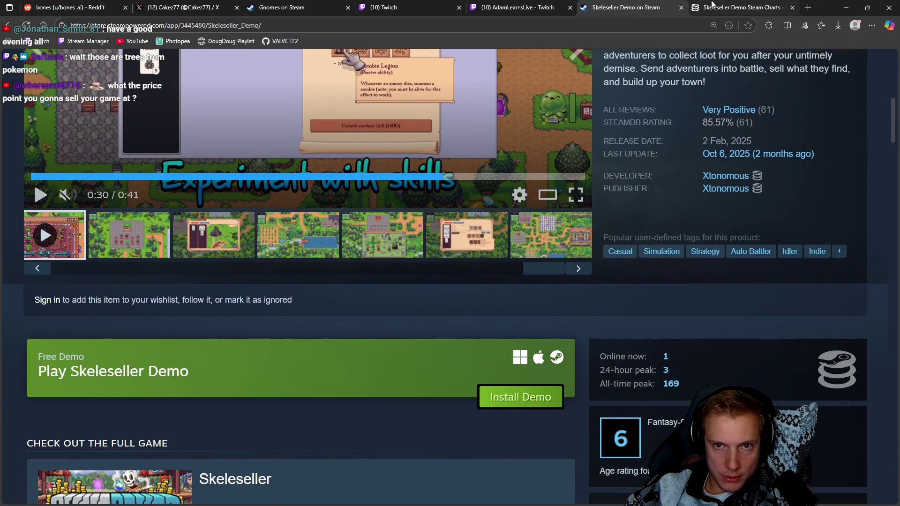
{"action": "left_click", "coordinate": [711, 7]}
{"action": "key", "text": "ctrl+w"}
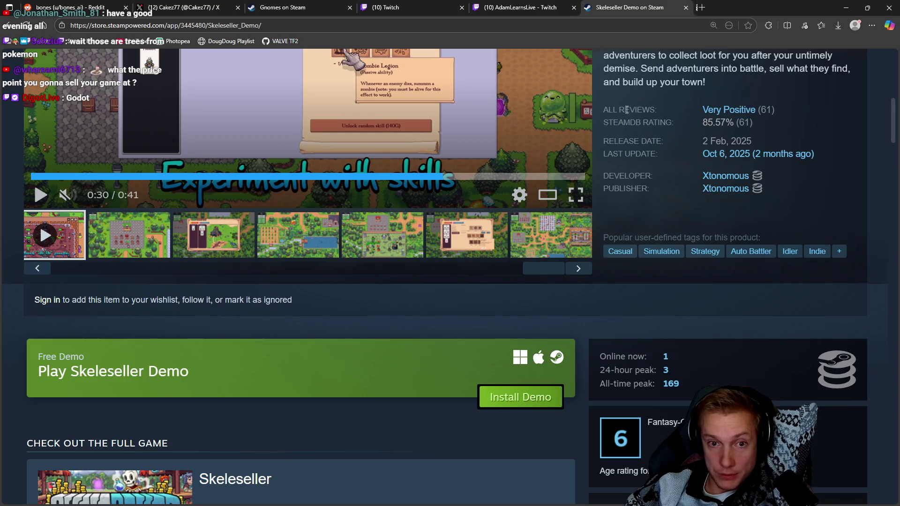
{"action": "scroll", "coordinate": [586, 198], "scroll_direction": "up", "scroll_amount": 3}
{"action": "left_click", "coordinate": [576, 336]}
Step: Play the Skeleseller Demo trailer full screen, restart it from 0:00, and pause briefly
{"action": "left_click", "coordinate": [539, 252]}
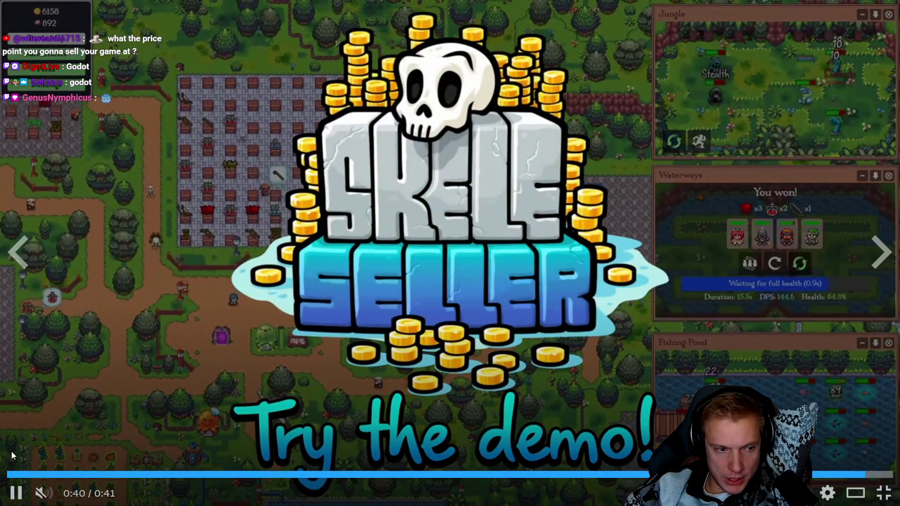
{"action": "left_click", "coordinate": [13, 475]}
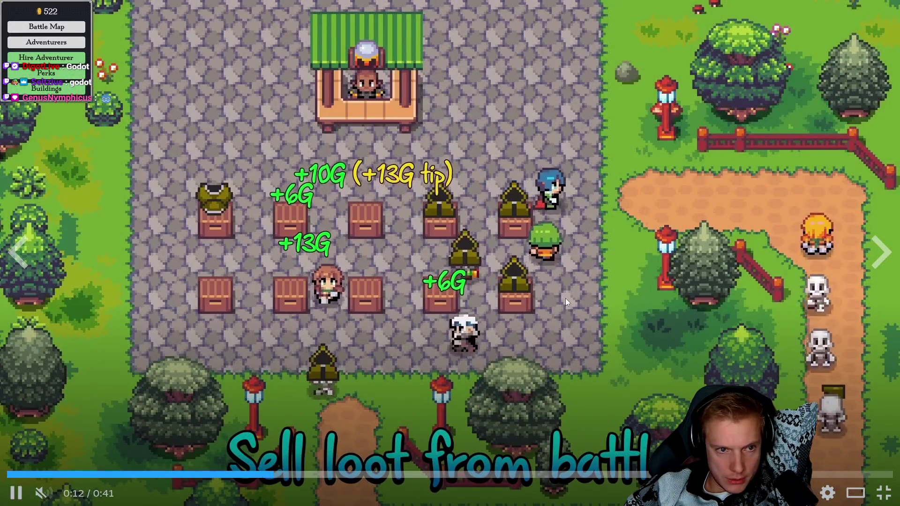
{"action": "left_click", "coordinate": [397, 231]}
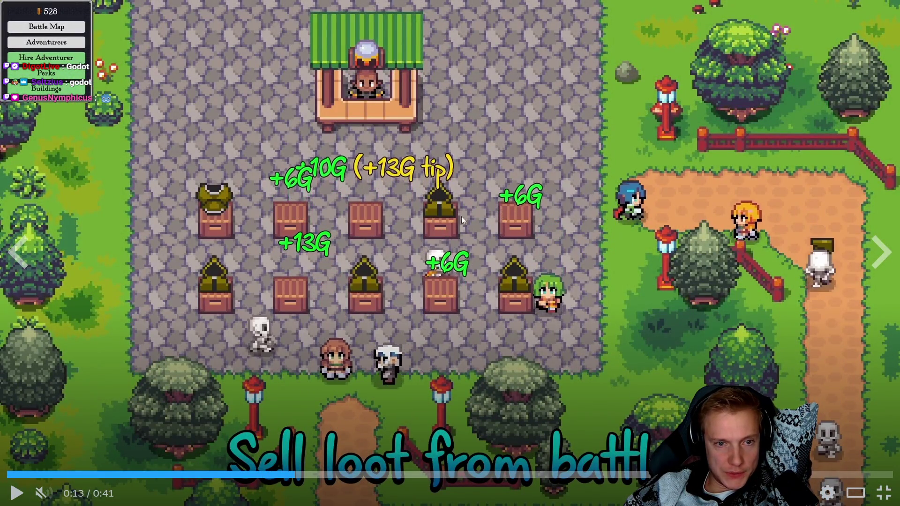
{"action": "left_click", "coordinate": [597, 292]}
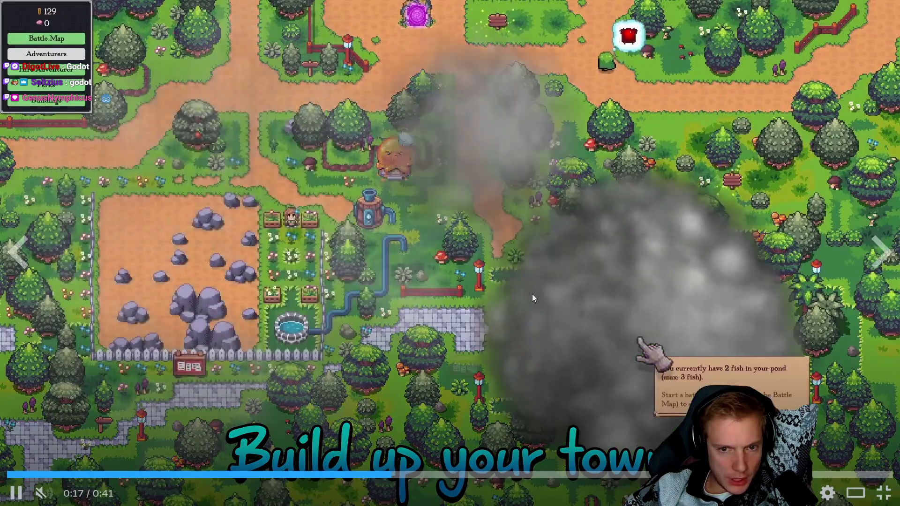
Step: Pause and resume once more, stop near the end at 0:39, and exit full screen
{"action": "left_click", "coordinate": [514, 226]}
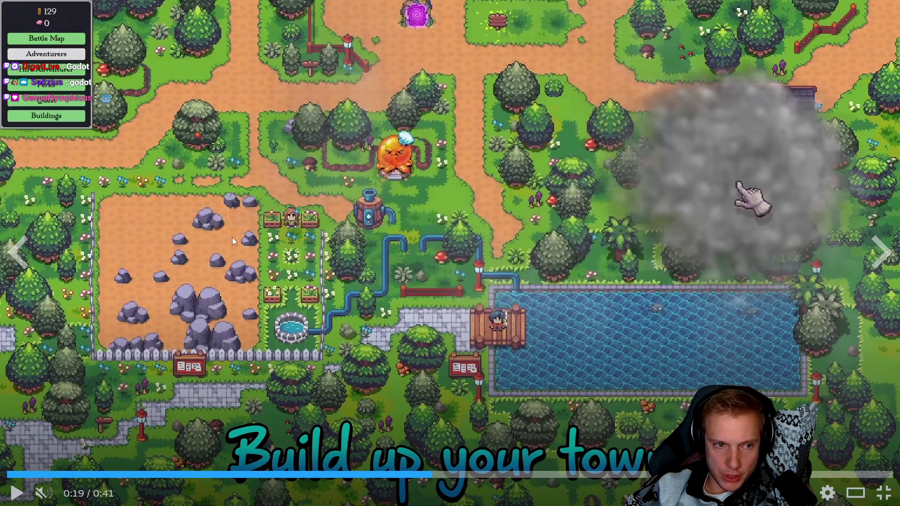
{"action": "left_click", "coordinate": [600, 228]}
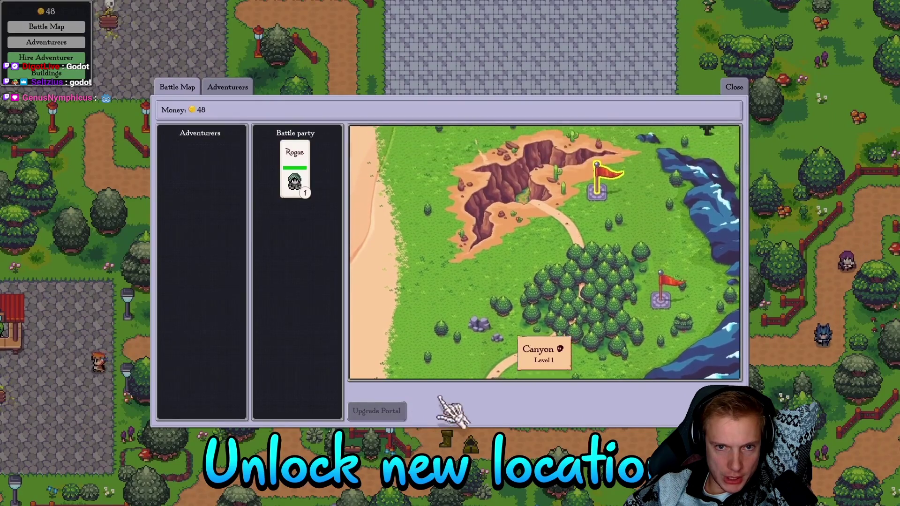
{"action": "mouse_move", "coordinate": [667, 147]}
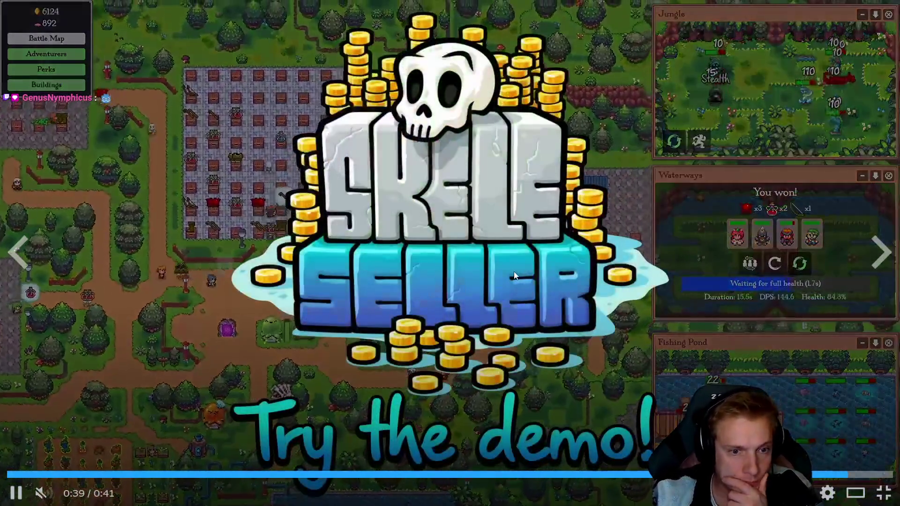
{"action": "left_click", "coordinate": [507, 328]}
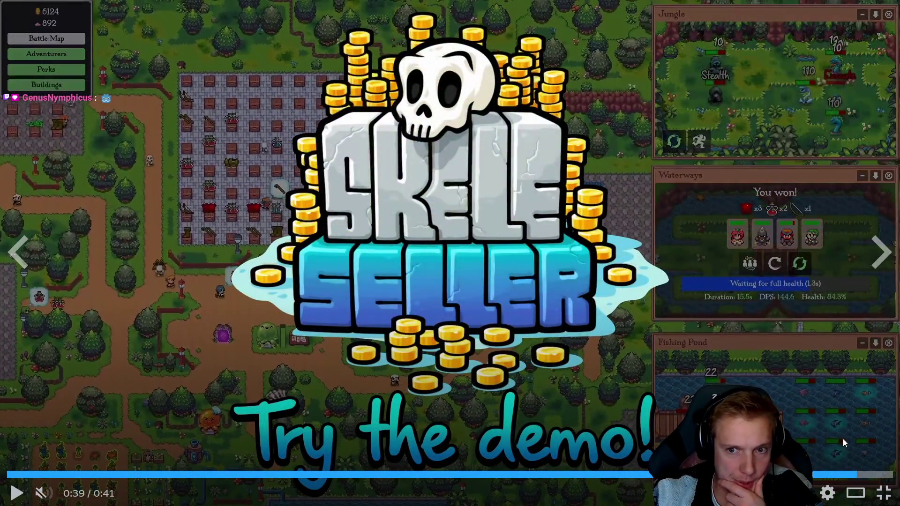
{"action": "left_click", "coordinate": [883, 495]}
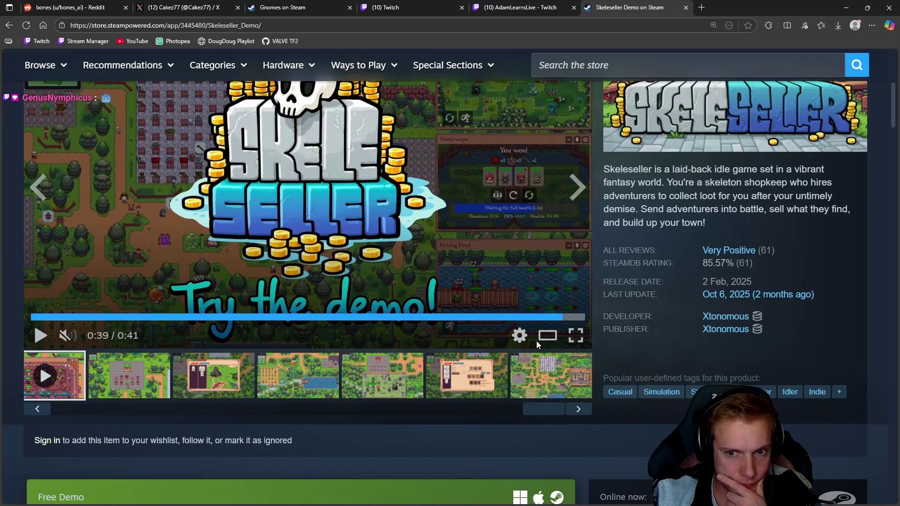
Step: Narrow the Skeleseller Demo player chart to June–November, check monthly players, then close the SteamDB tab
{"action": "scroll", "coordinate": [515, 300], "scroll_direction": "down", "scroll_amount": 3}
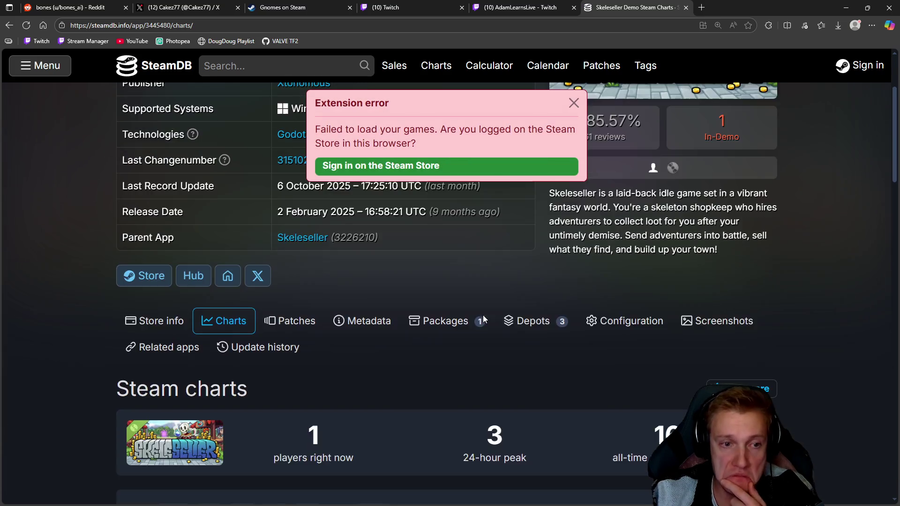
{"action": "scroll", "coordinate": [500, 321], "scroll_direction": "down", "scroll_amount": 4}
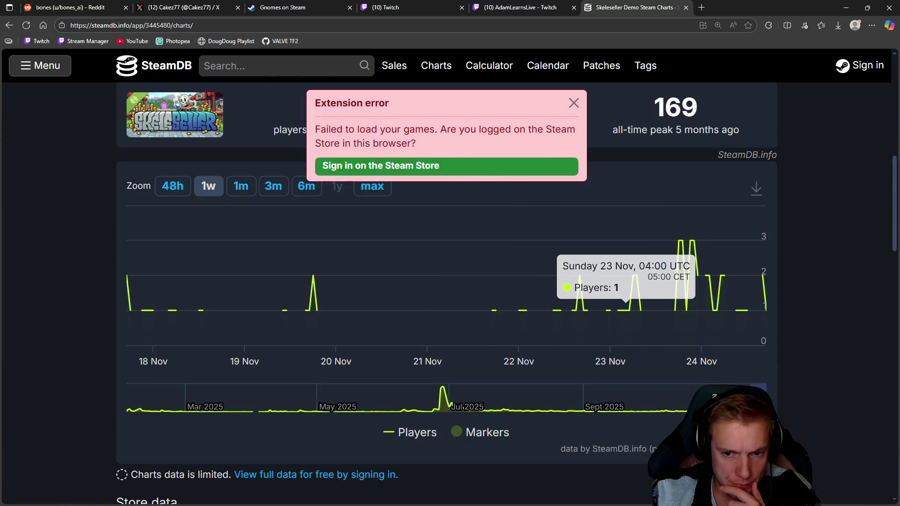
{"action": "left_click_drag", "start_coordinate": [750, 398], "coordinate": [398, 387]}
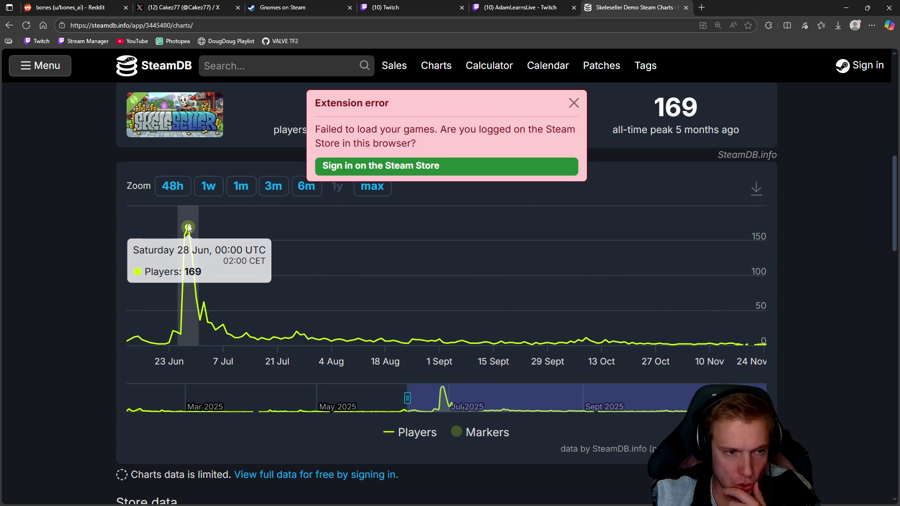
{"action": "scroll", "coordinate": [31, 258], "scroll_direction": "down", "scroll_amount": 15}
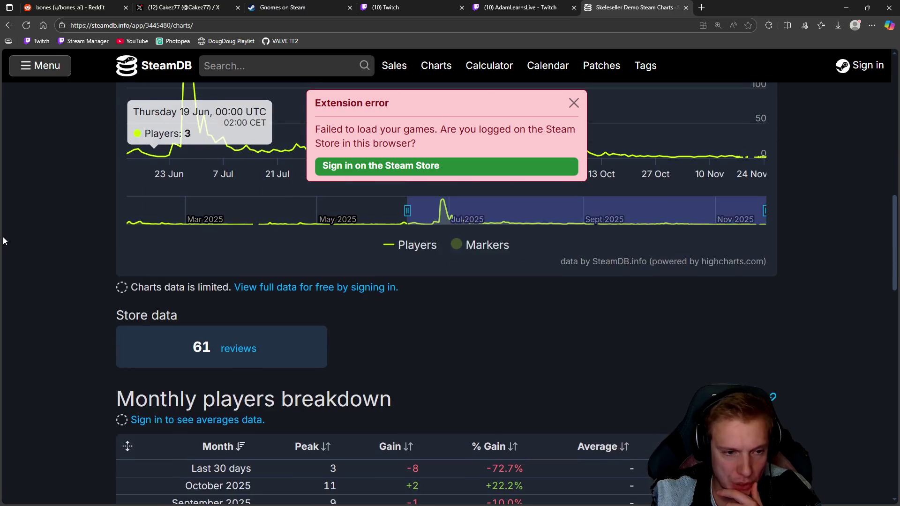
{"action": "scroll", "coordinate": [541, 89], "scroll_direction": "up", "scroll_amount": 10}
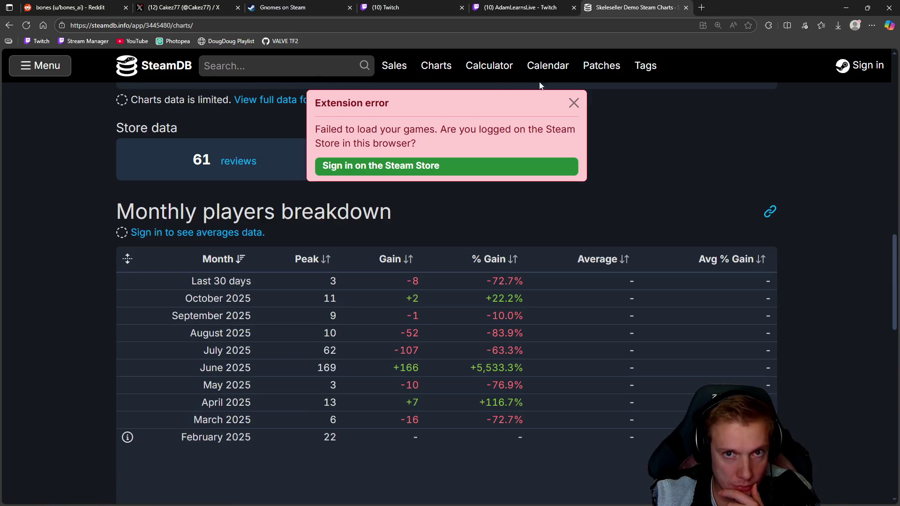
{"action": "middle_click", "coordinate": [644, 3]}
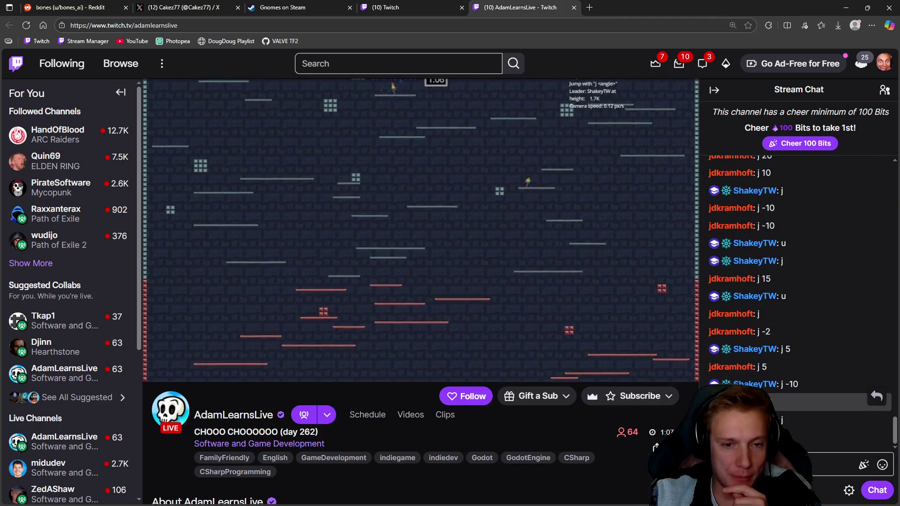